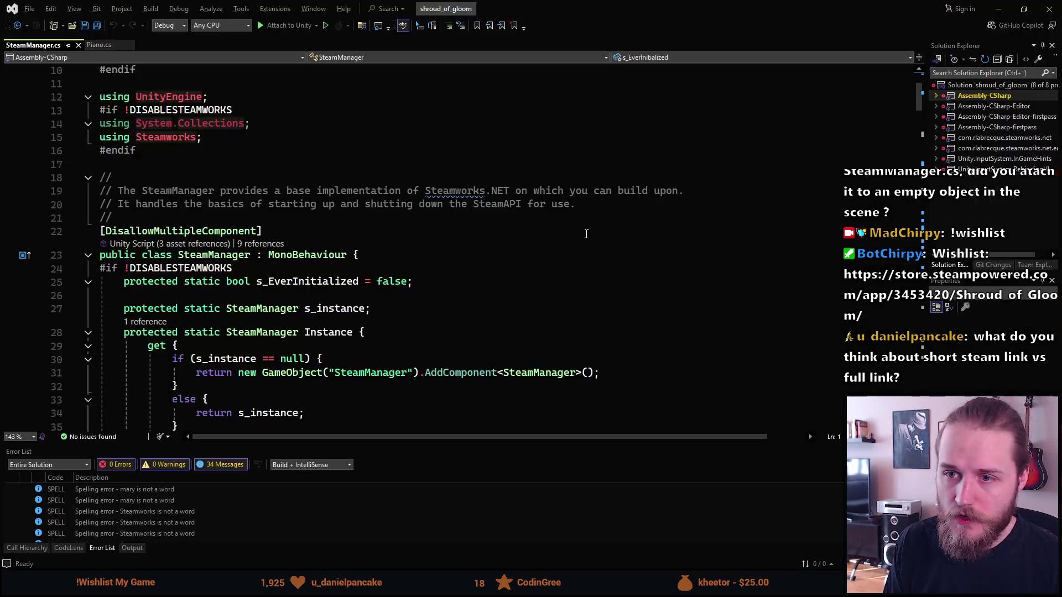
- View the #if block in SteamManager.cs, then minimize Visual Studio to return to Unity
{"action": "scroll", "coordinate": [367, 316], "scroll_direction": "up", "scroll_amount": 2}
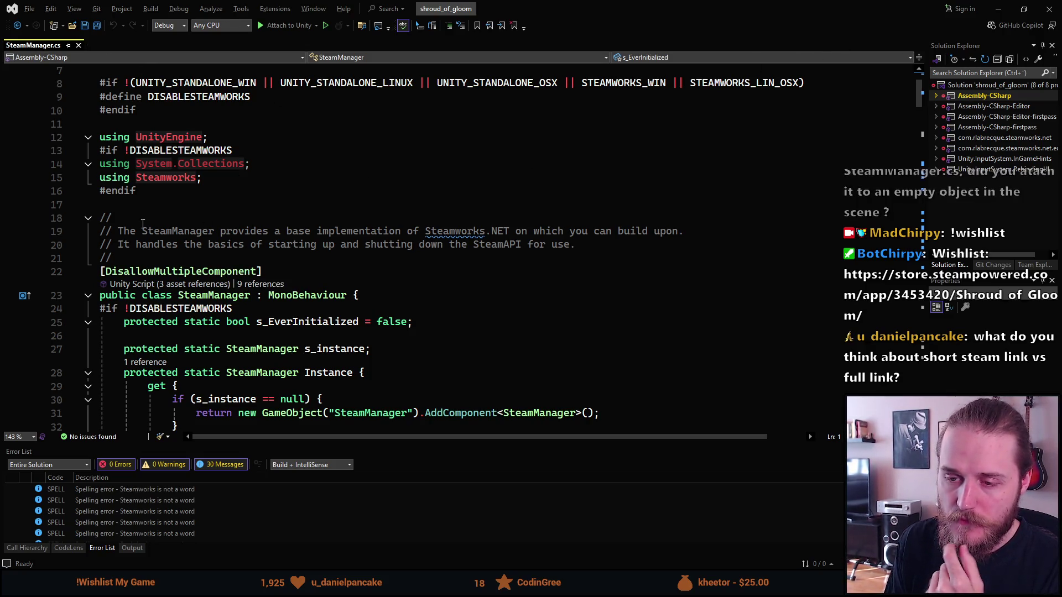
{"action": "left_click", "coordinate": [1001, 7]}
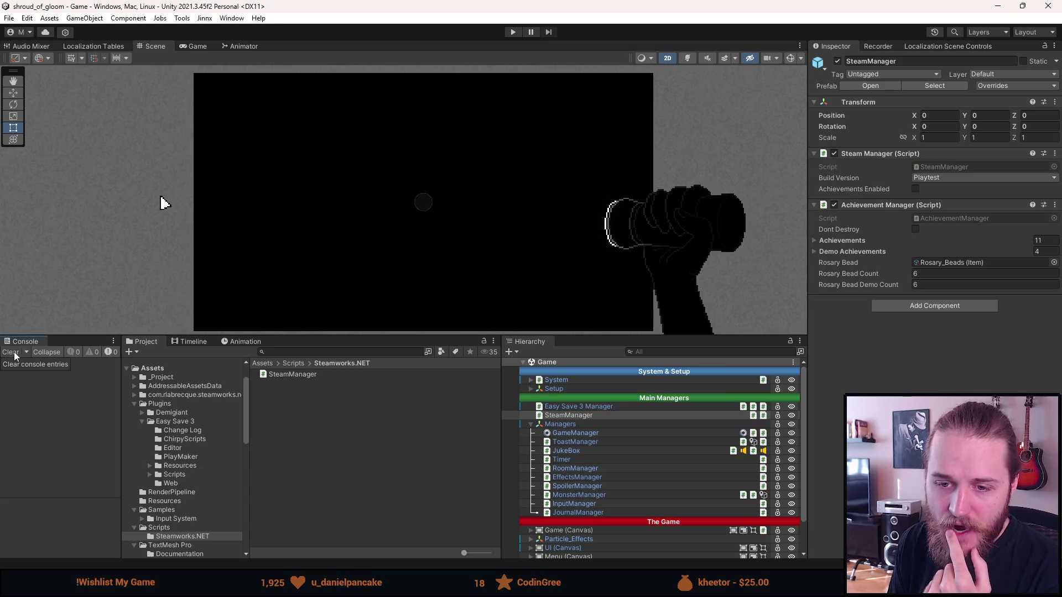
- Unfold Game (Canvas) and its Rooms child in the Hierarchy to list each room object
{"action": "scroll", "coordinate": [637, 445], "scroll_direction": "down", "scroll_amount": 3}
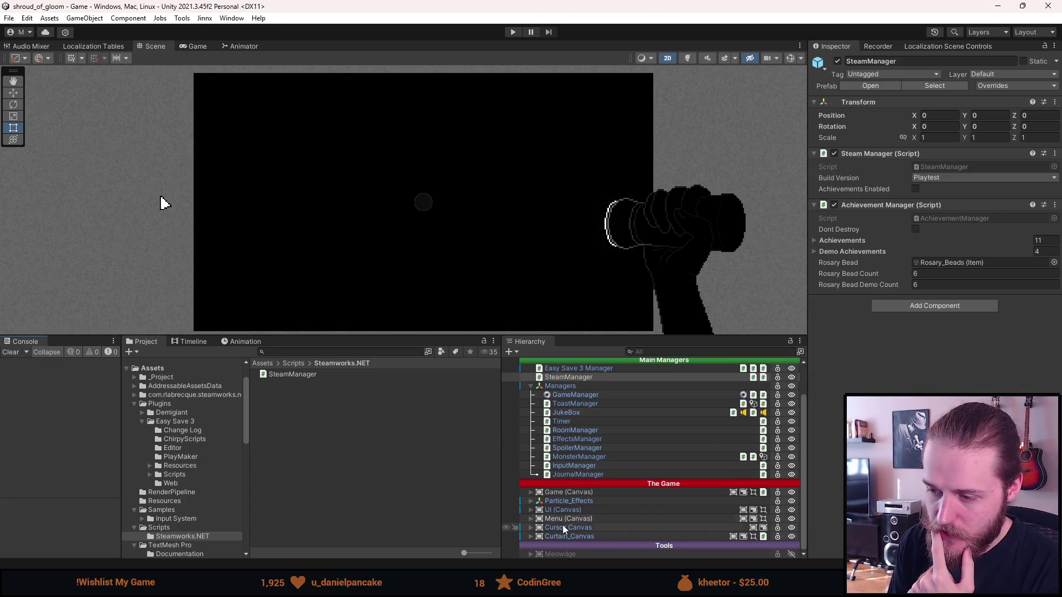
{"action": "left_click", "coordinate": [530, 493]}
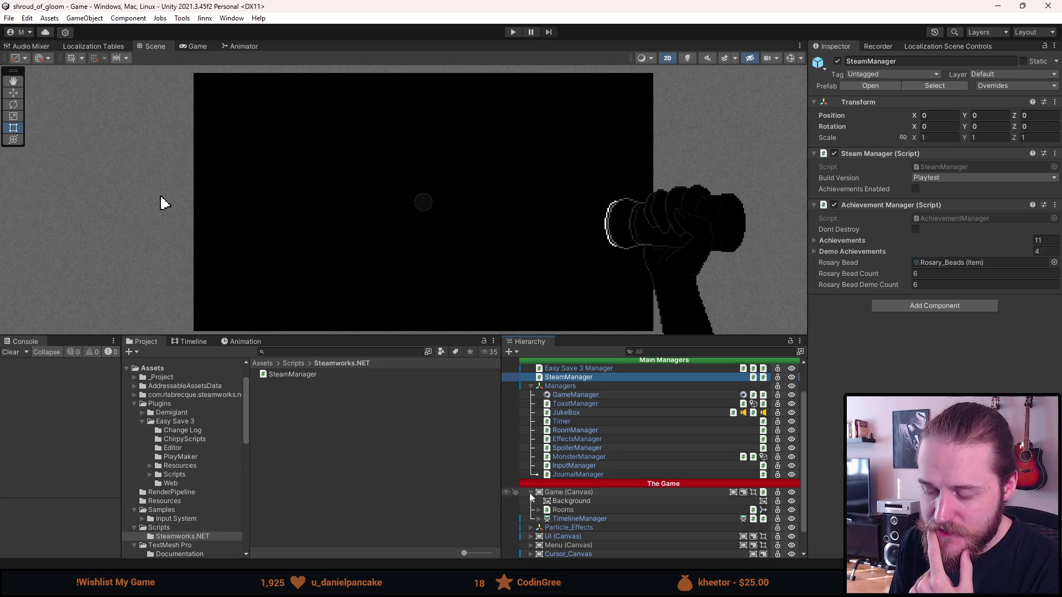
{"action": "left_click", "coordinate": [535, 509]}
{"action": "scroll", "coordinate": [558, 496], "scroll_direction": "down", "scroll_amount": 5}
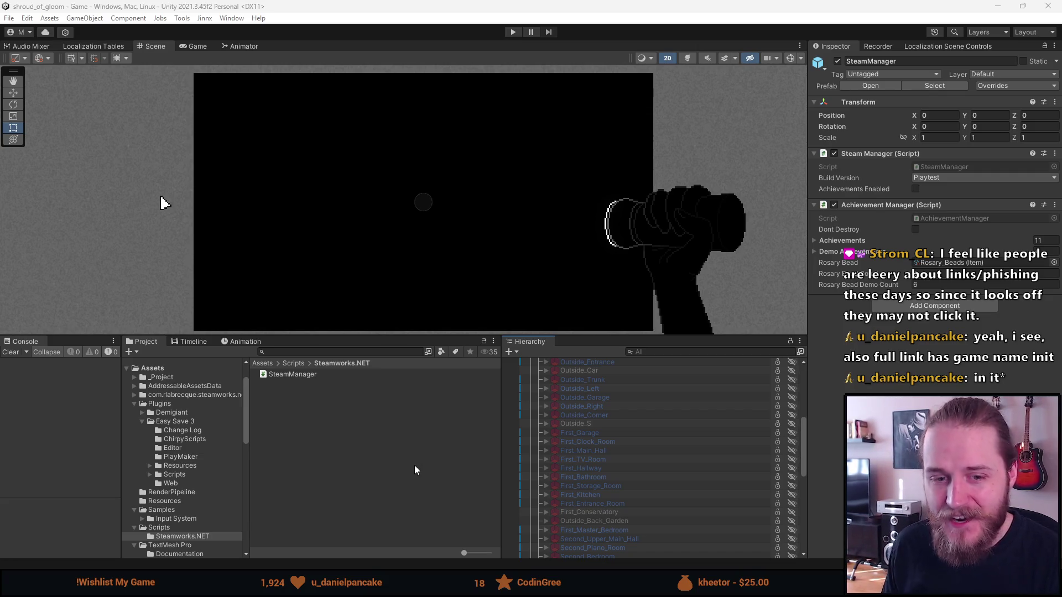
{"action": "scroll", "coordinate": [665, 473], "scroll_direction": "up", "scroll_amount": 3}
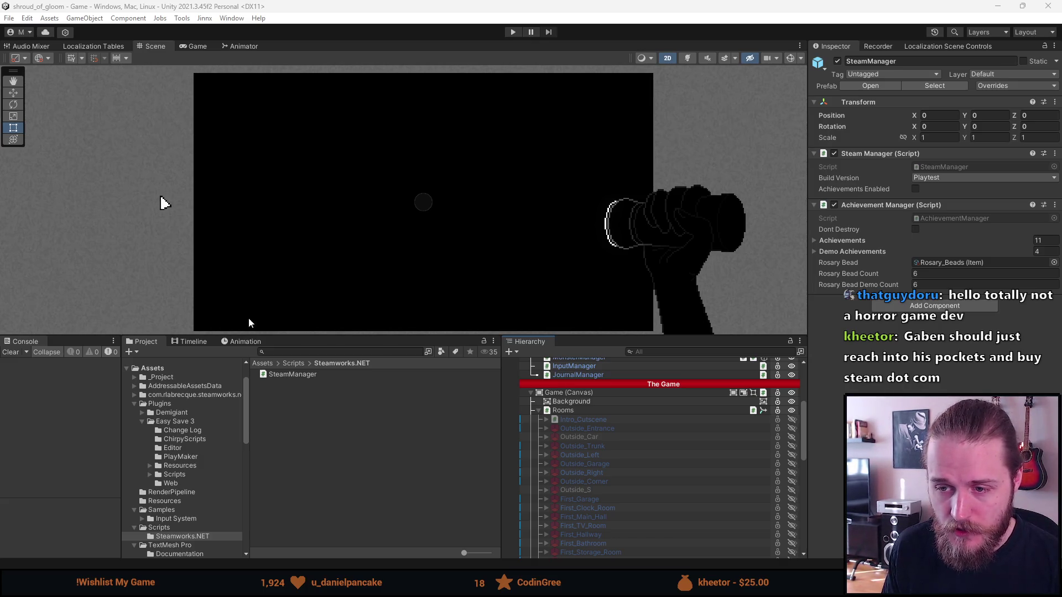
- Enlarge and reposition the Scene view, then start Play mode
{"action": "left_click_drag", "start_coordinate": [296, 332], "coordinate": [307, 399]}
{"action": "left_click_drag", "start_coordinate": [407, 287], "coordinate": [382, 289]}
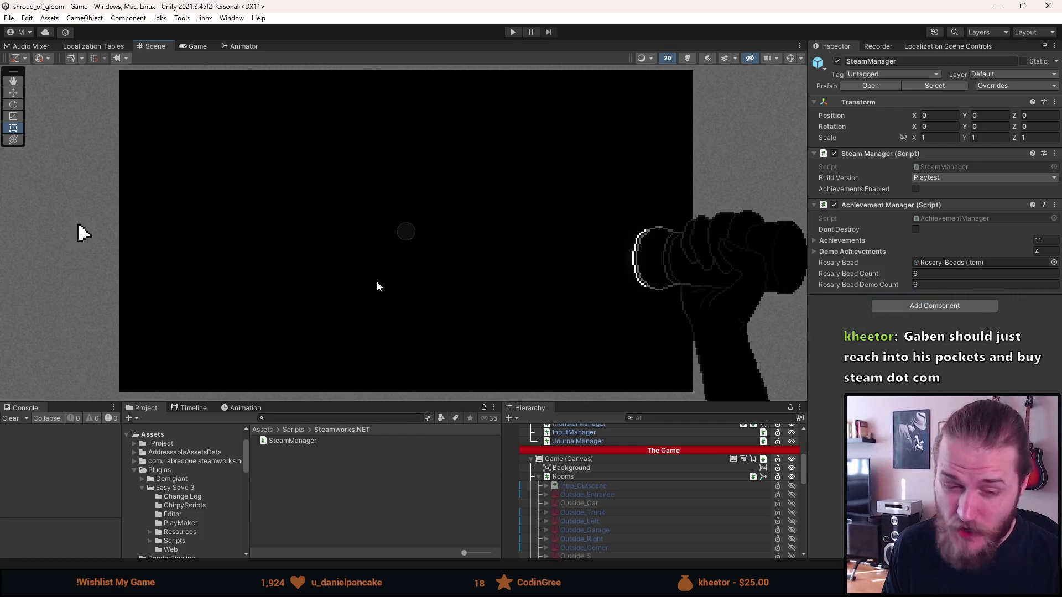
{"action": "scroll", "coordinate": [376, 287], "scroll_direction": "down", "scroll_amount": 2}
{"action": "scroll", "coordinate": [377, 287], "scroll_direction": "up", "scroll_amount": 2}
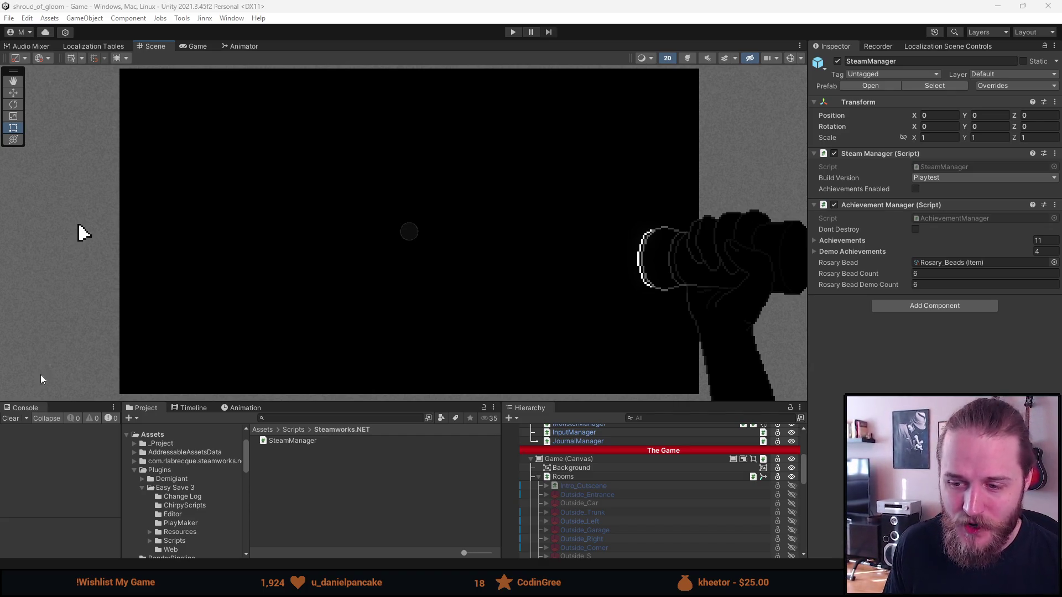
{"action": "left_click", "coordinate": [513, 32]}
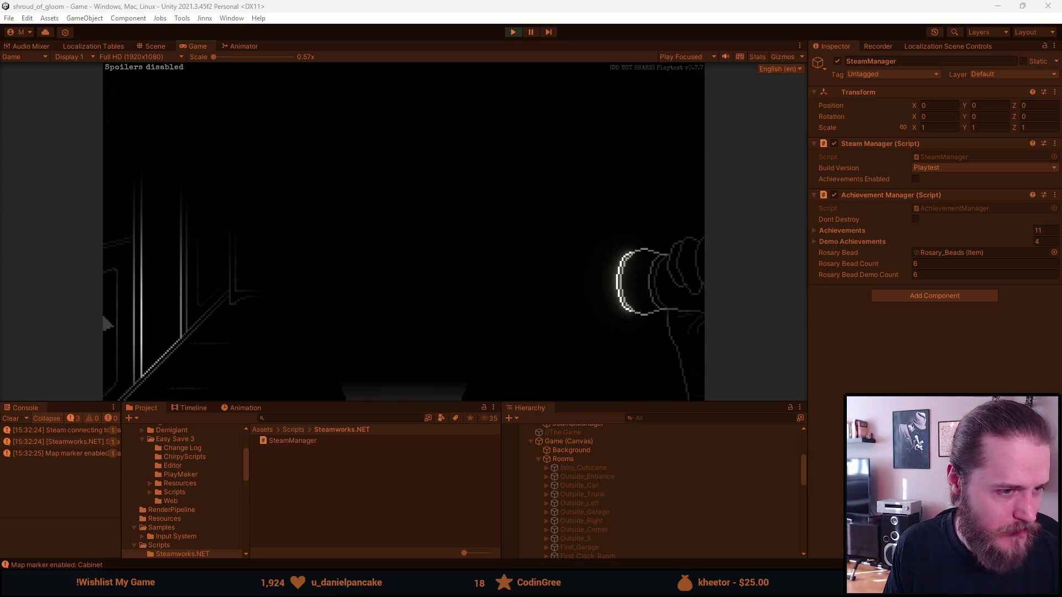
- Pass through the fireplace room, grant the master key with dev tools, and unlock the double doors
{"action": "left_click", "coordinate": [339, 367]}
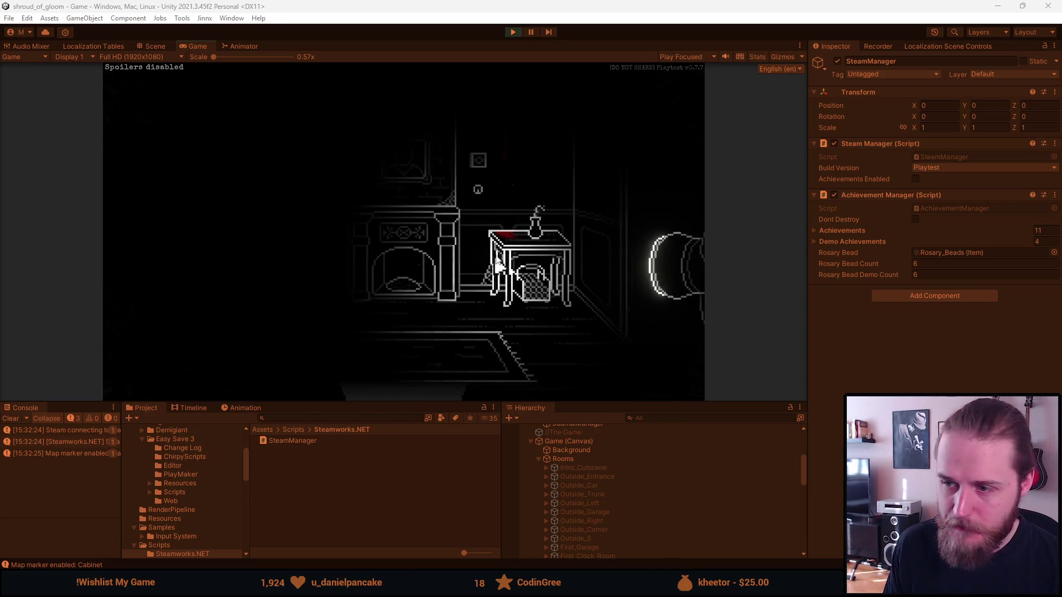
{"action": "left_click", "coordinate": [434, 380]}
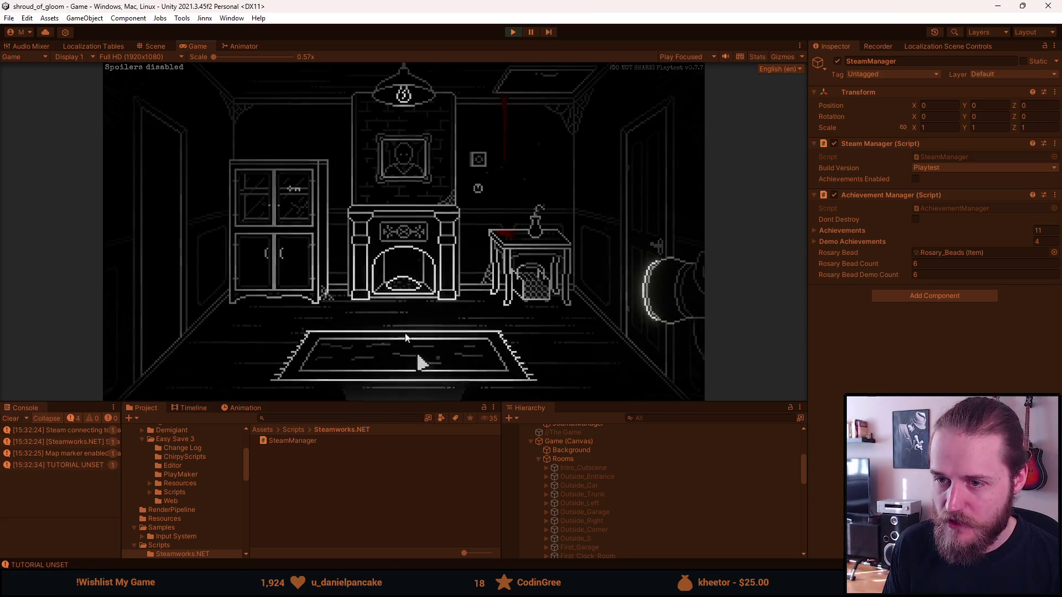
{"action": "key", "text": "grave"}
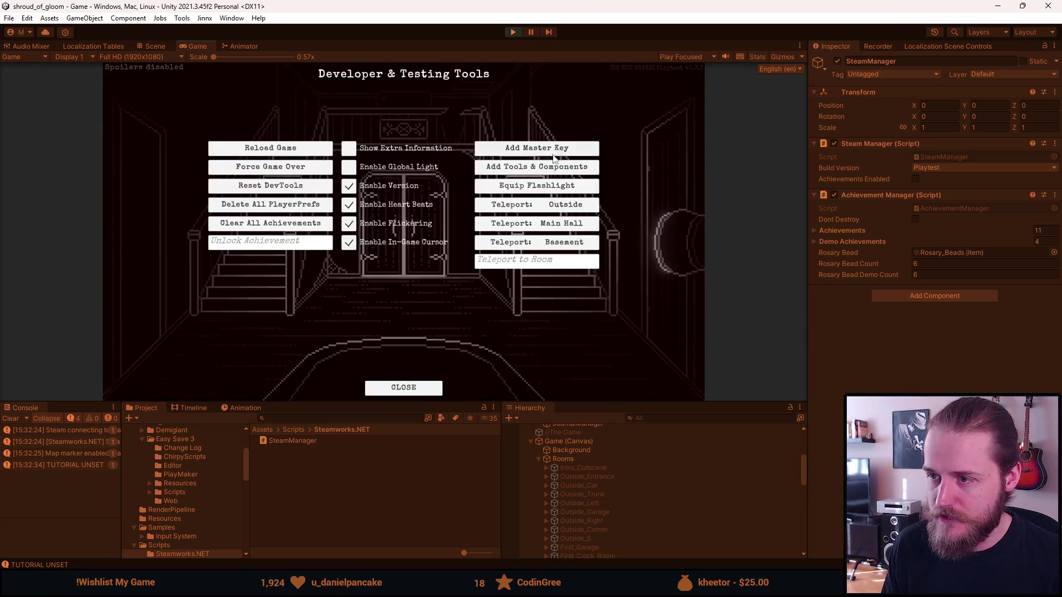
{"action": "key", "text": "grave"}
{"action": "left_click", "coordinate": [144, 385]}
{"action": "left_click", "coordinate": [171, 260]}
{"action": "left_click", "coordinate": [396, 239]}
- Raise the master volume in the game's Audio settings, enlarge the Game view, and resume play
{"action": "key", "text": "Escape"}
{"action": "left_click", "coordinate": [412, 242]}
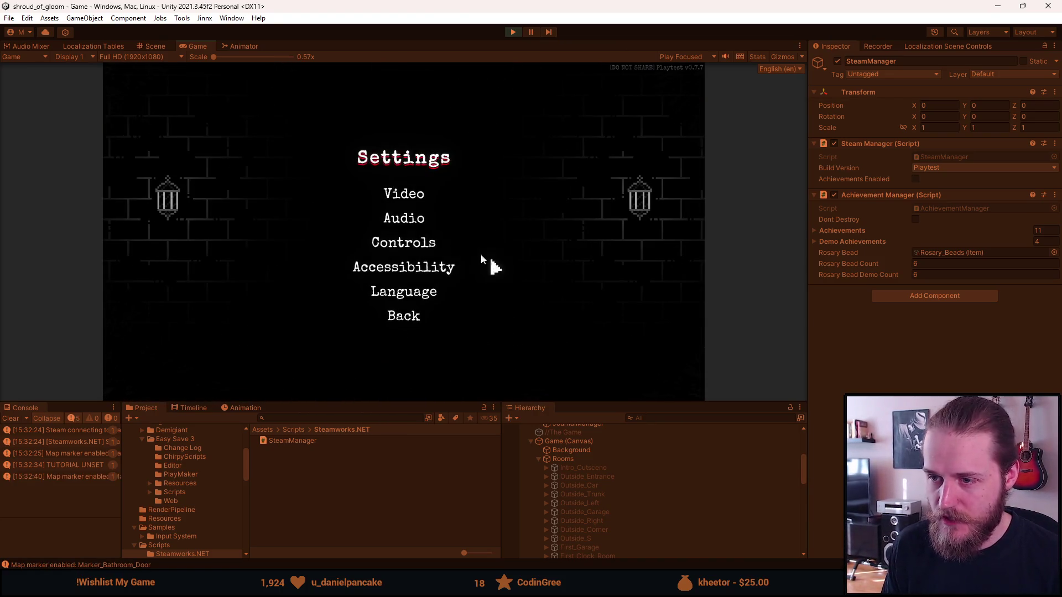
{"action": "left_click", "coordinate": [427, 219]}
{"action": "left_click", "coordinate": [453, 199]}
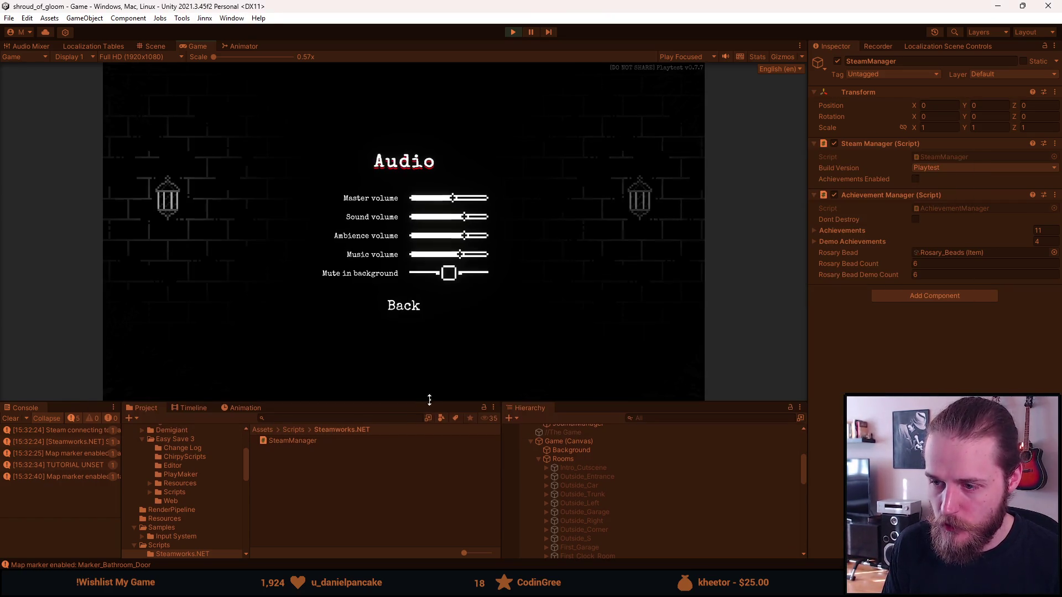
{"action": "left_click_drag", "start_coordinate": [430, 403], "coordinate": [434, 566]}
{"action": "left_click", "coordinate": [415, 382]}
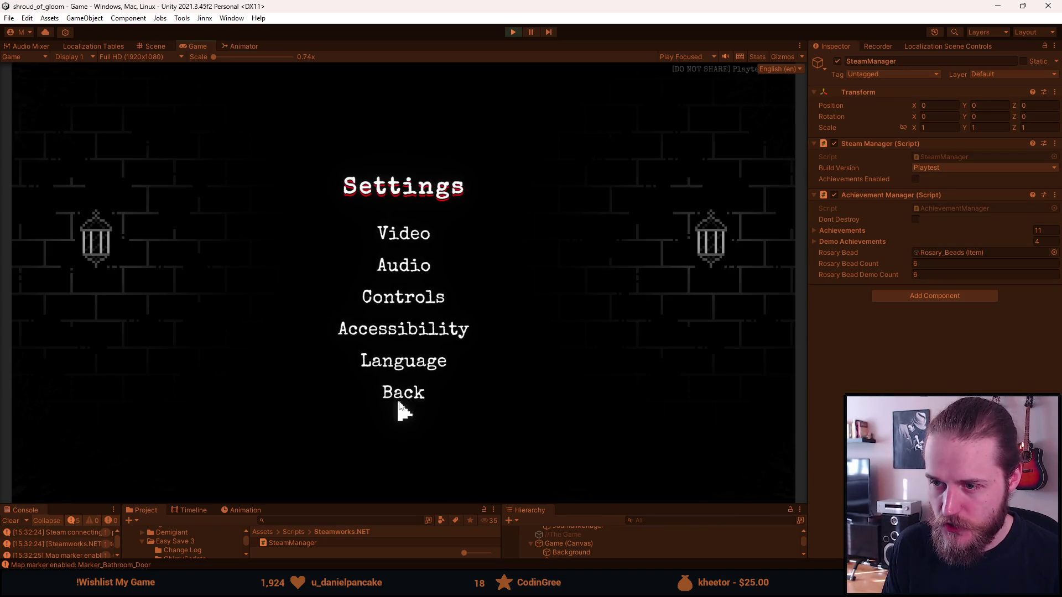
{"action": "left_click", "coordinate": [405, 329]}
{"action": "left_click", "coordinate": [394, 429]}
{"action": "left_click", "coordinate": [404, 391]}
{"action": "left_click", "coordinate": [401, 263]}
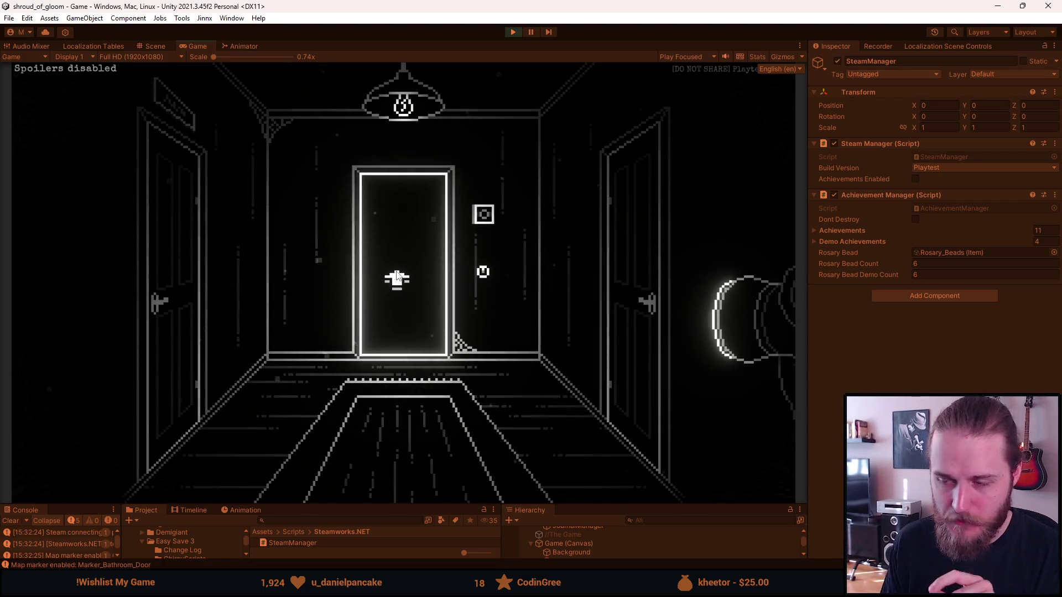
- Enter the far room and click the door sign repeatedly to re-show the Conservatory caption
{"action": "left_click", "coordinate": [397, 273]}
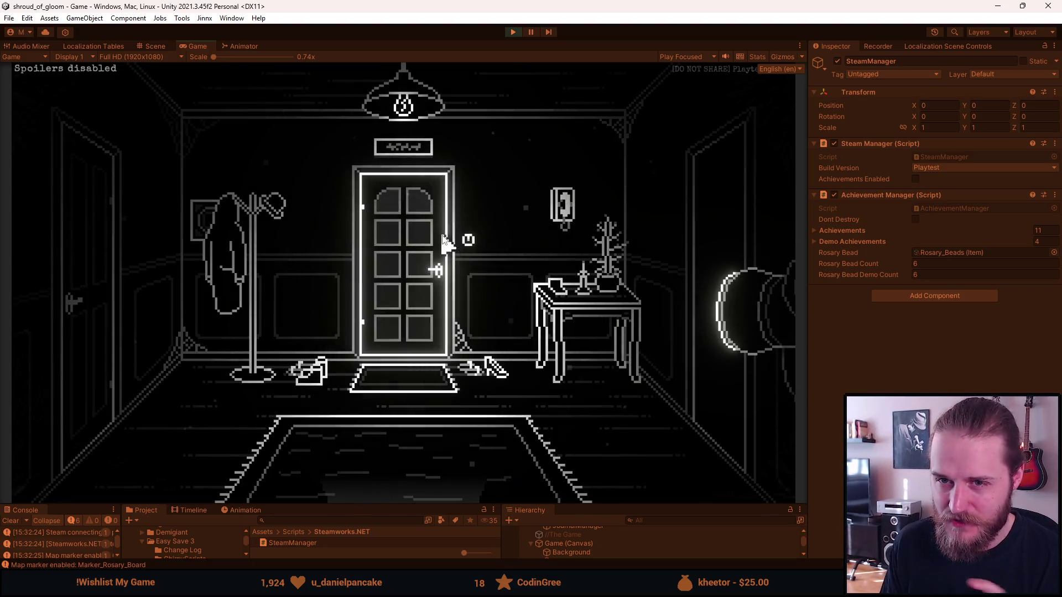
{"action": "left_click", "coordinate": [415, 157]}
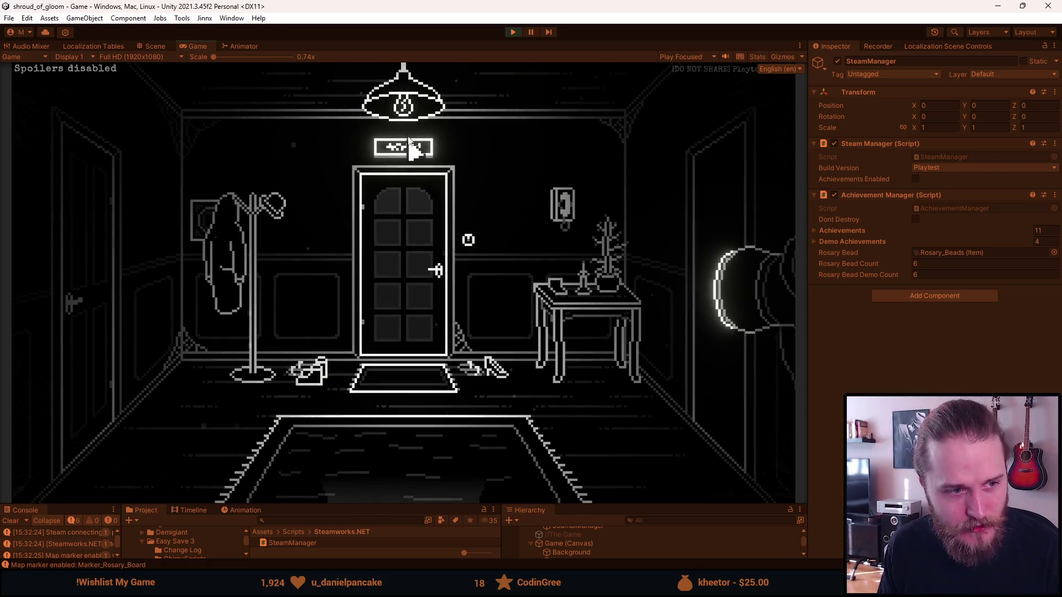
{"action": "left_click", "coordinate": [412, 157]}
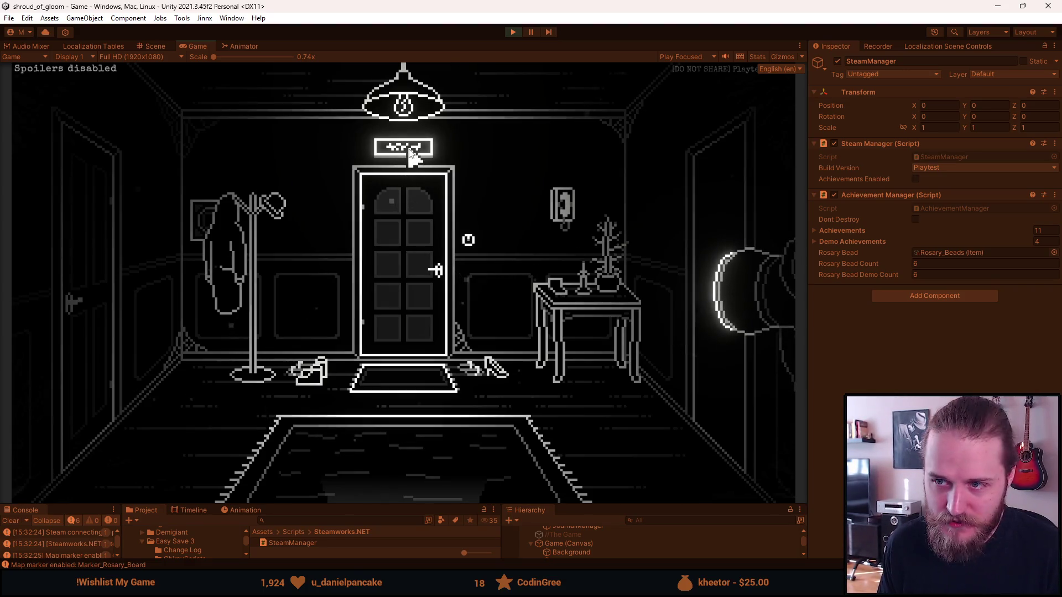
{"action": "left_click", "coordinate": [412, 152]}
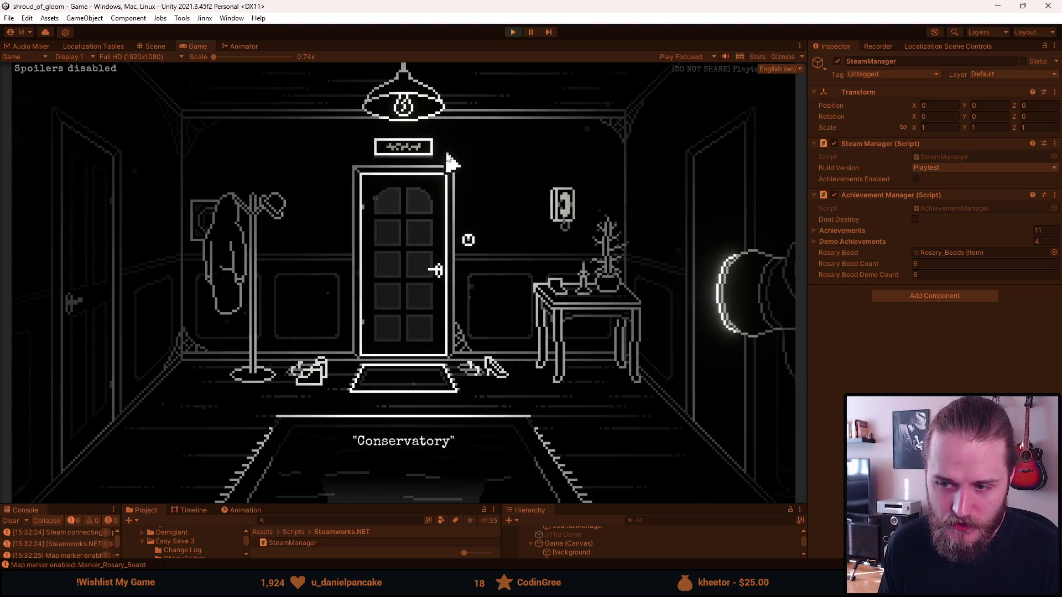
{"action": "left_click", "coordinate": [419, 153]}
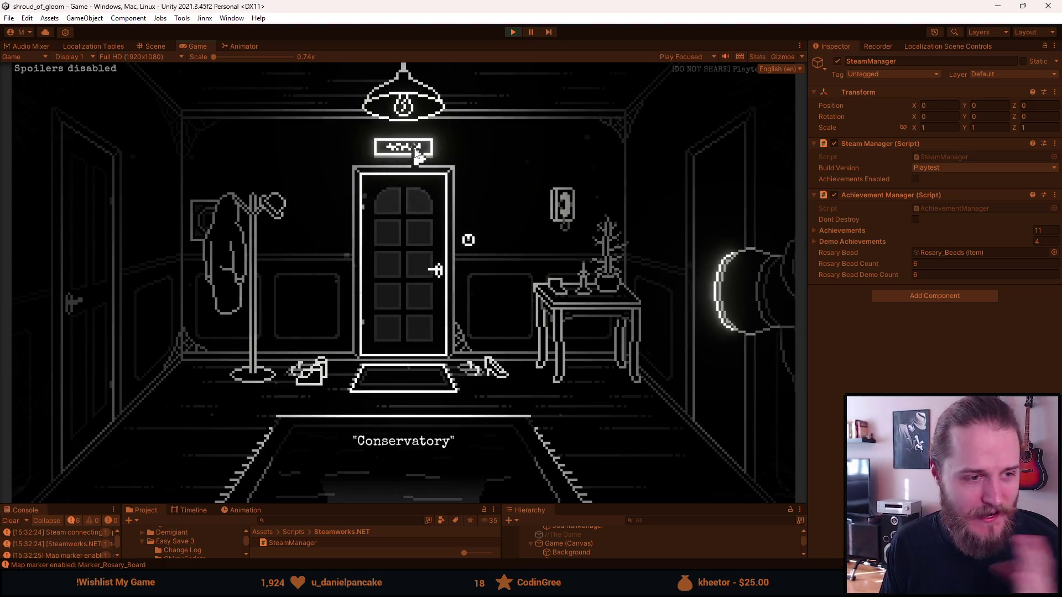
{"action": "left_click", "coordinate": [416, 153]}
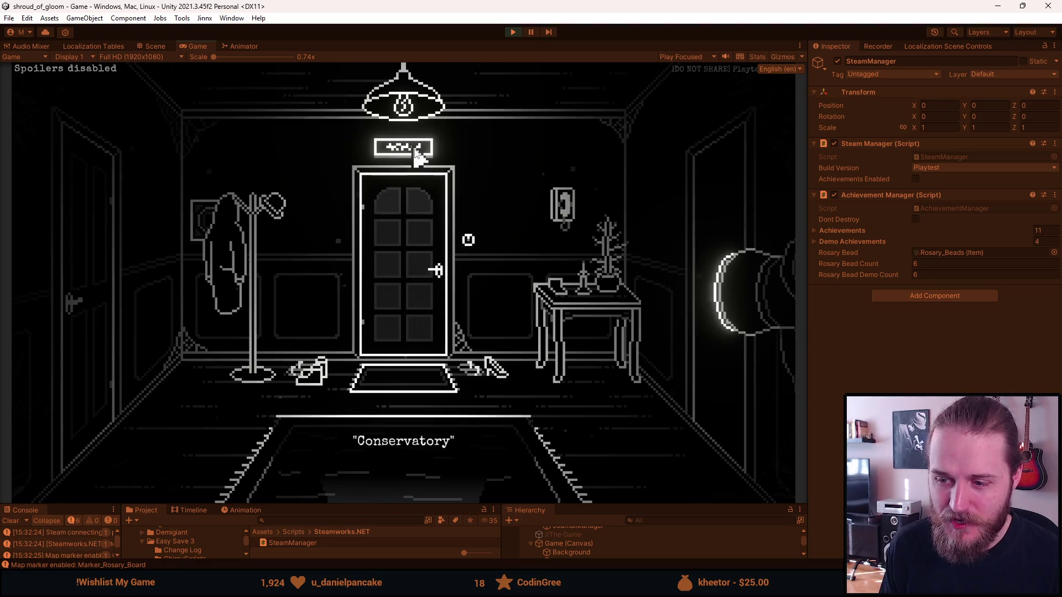
- Turn off Text animations in the game's Accessibility settings and resume play
{"action": "key", "text": "Escape"}
{"action": "left_click", "coordinate": [372, 298]}
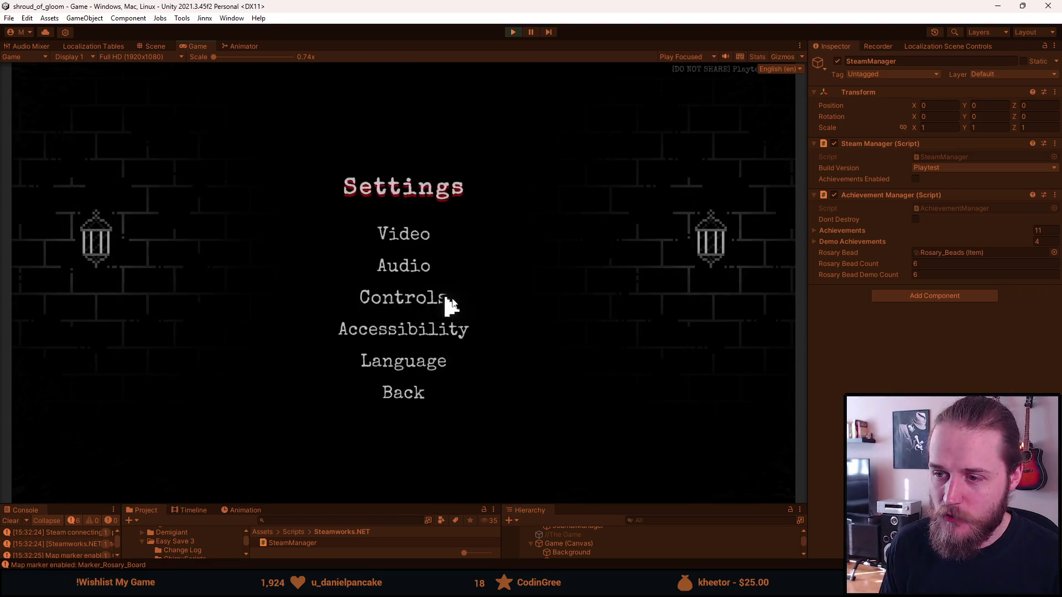
{"action": "left_click", "coordinate": [432, 329]}
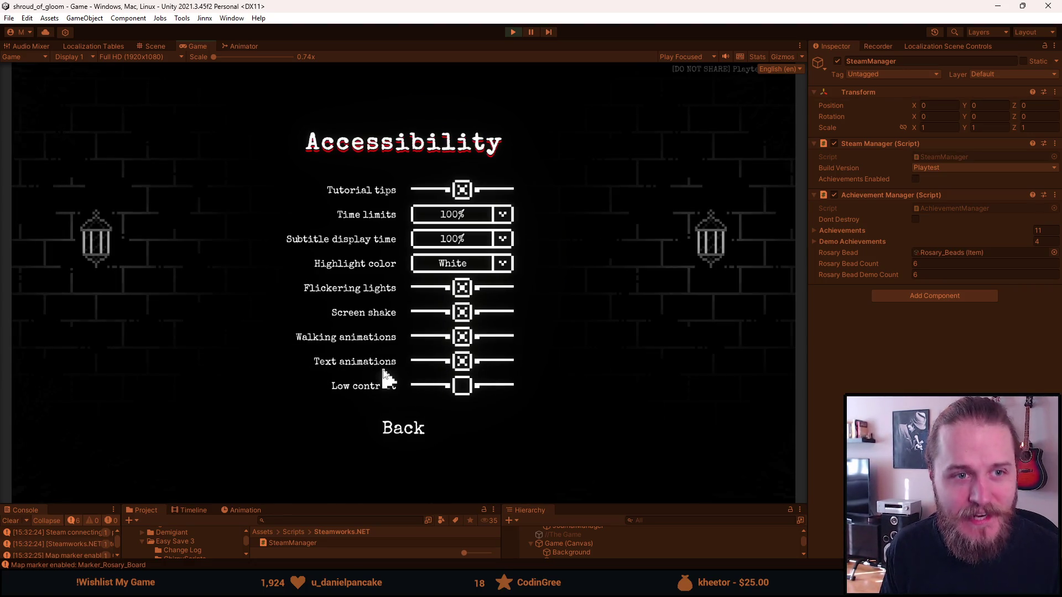
{"action": "left_click", "coordinate": [462, 362]}
{"action": "left_click", "coordinate": [390, 430]}
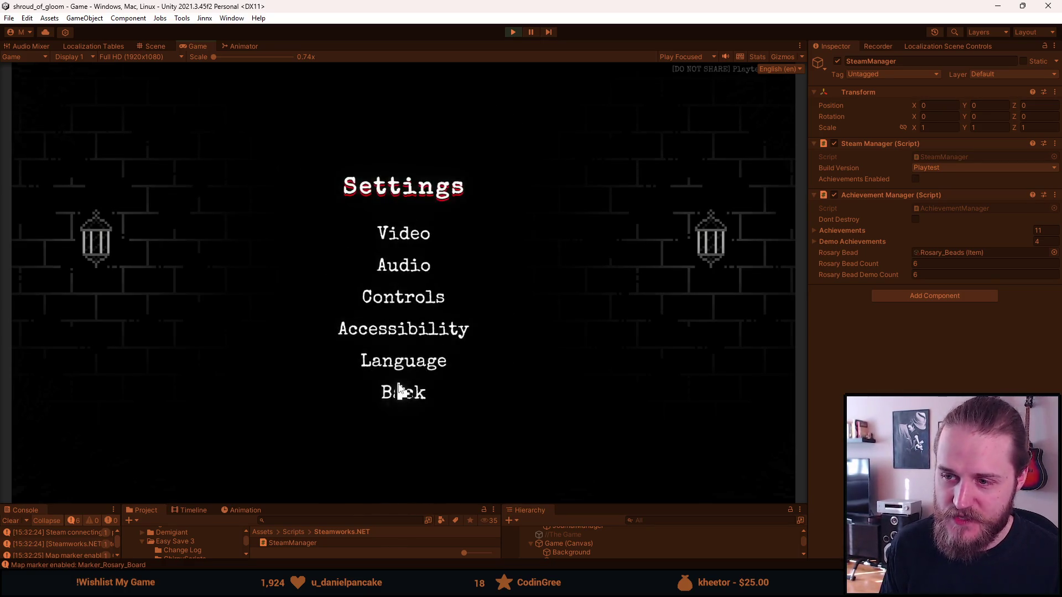
{"action": "left_click", "coordinate": [398, 387]}
{"action": "left_click", "coordinate": [419, 268]}
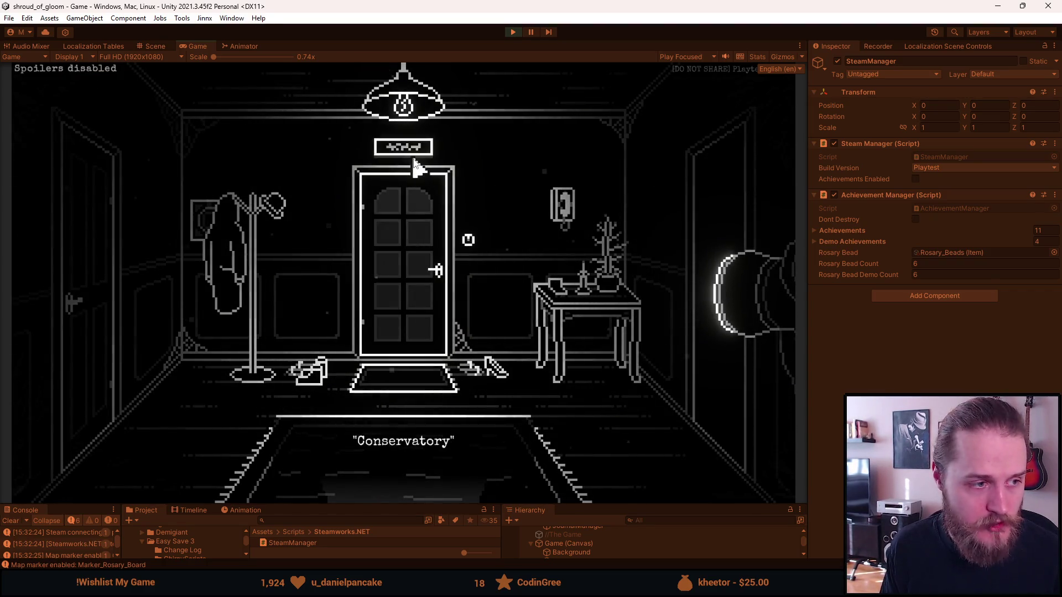
- Try the couch and wall light switch, then enable Text animations in Accessibility and resume
{"action": "left_click", "coordinate": [160, 493]}
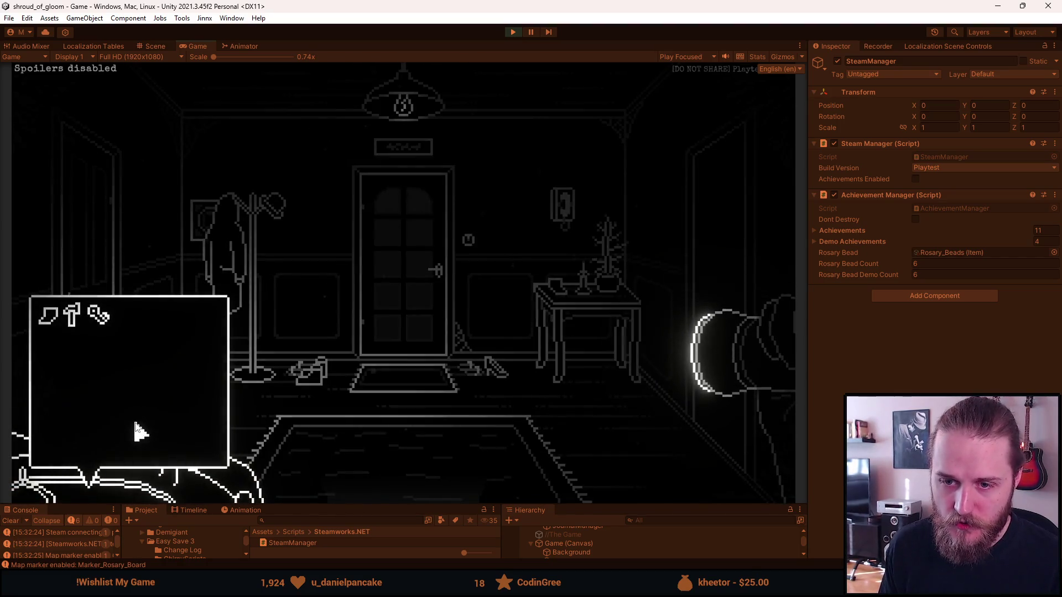
{"action": "left_click", "coordinate": [563, 204]}
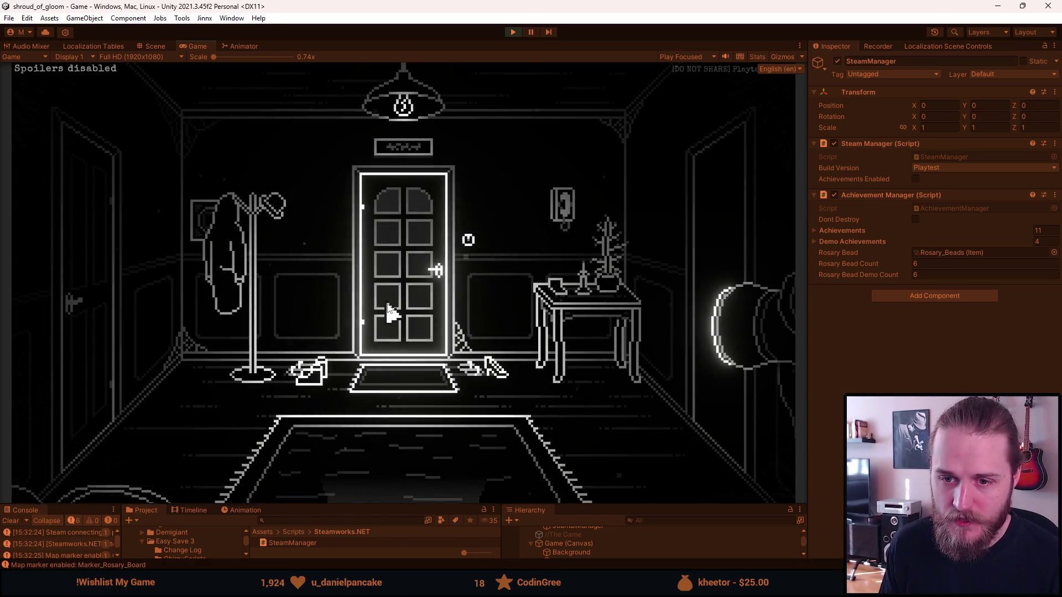
{"action": "key", "text": "Escape"}
{"action": "left_click", "coordinate": [407, 297]}
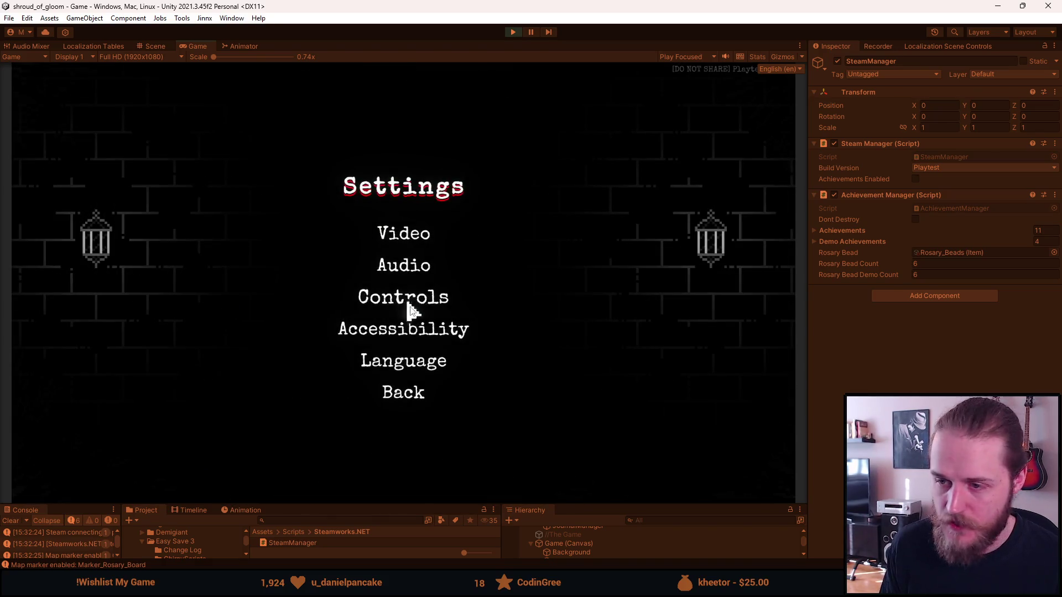
{"action": "left_click", "coordinate": [427, 332]}
{"action": "left_click", "coordinate": [461, 363]}
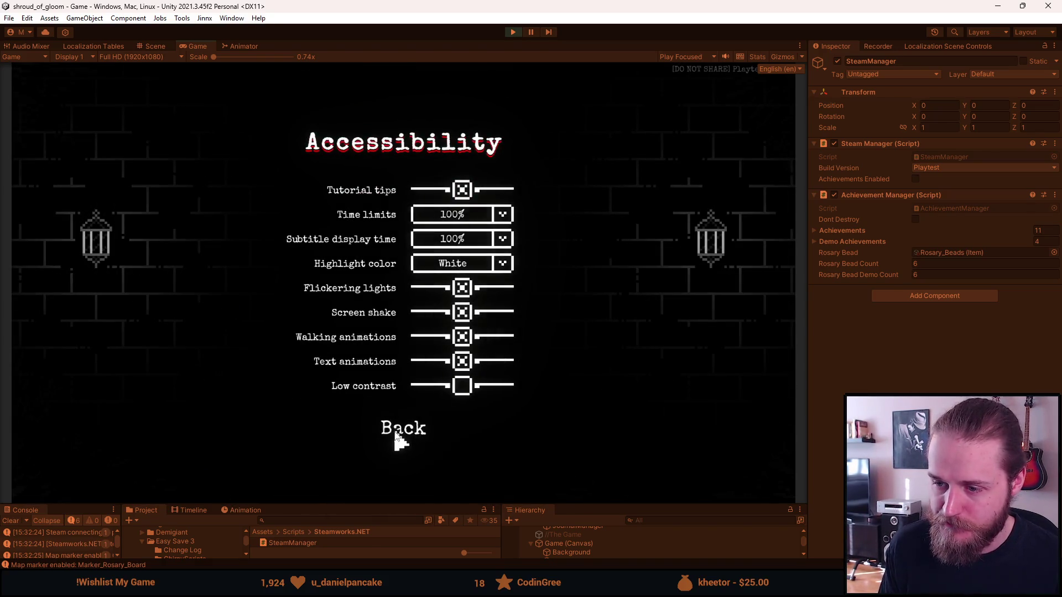
{"action": "left_click", "coordinate": [395, 428]}
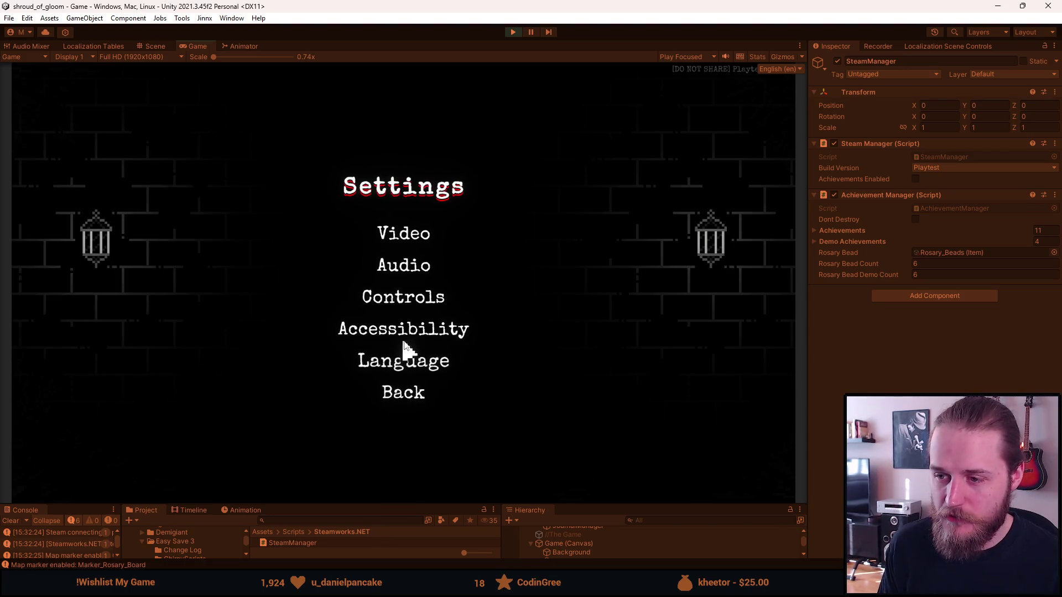
{"action": "left_click", "coordinate": [398, 393]}
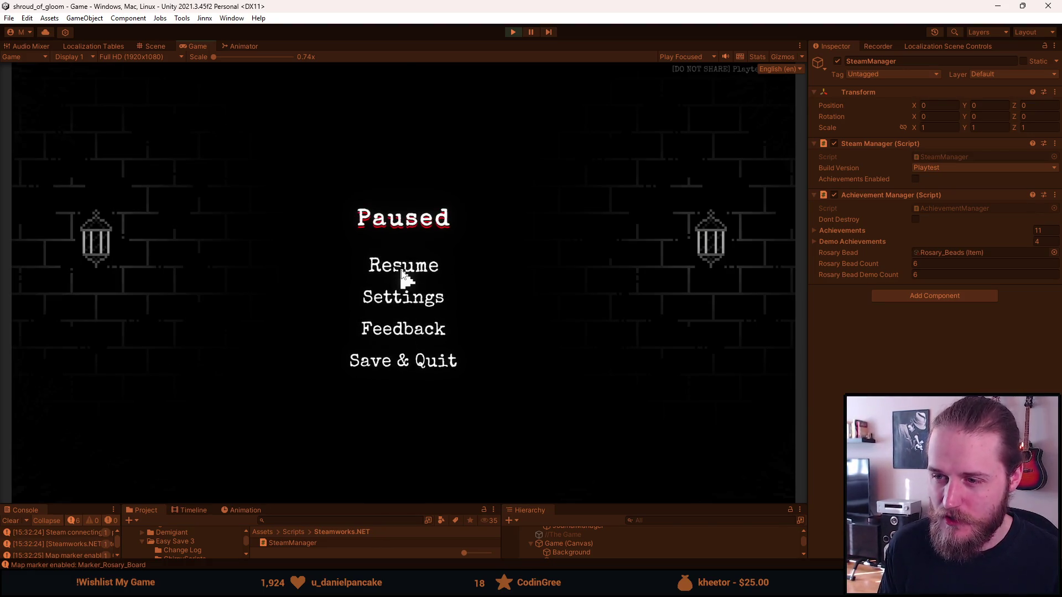
{"action": "left_click", "coordinate": [402, 268]}
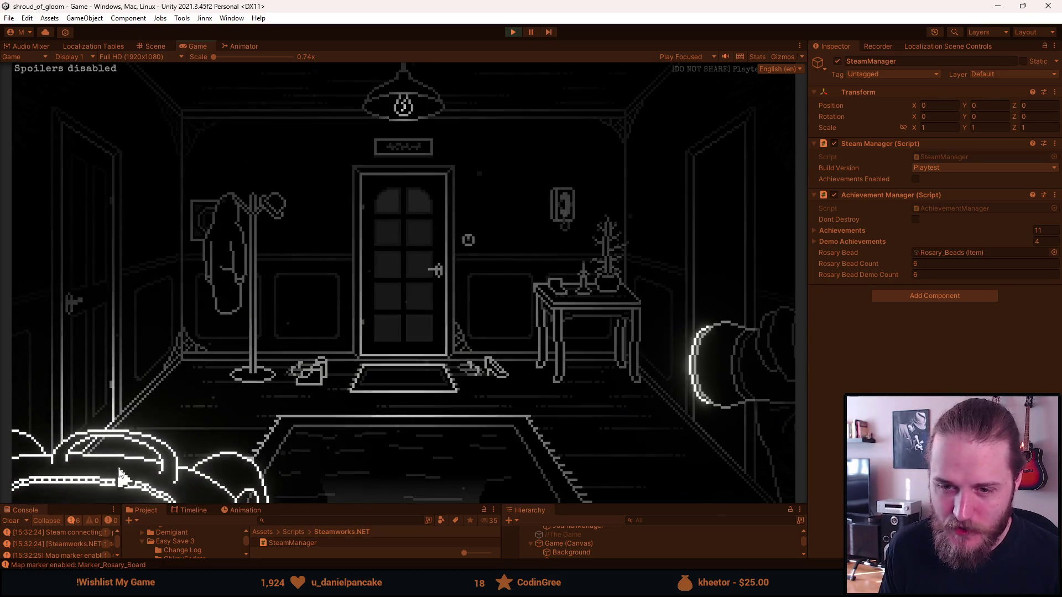
- Re-trigger the Conservatory caption from the foreground object and door sign, then pause the game
{"action": "left_click", "coordinate": [141, 476]}
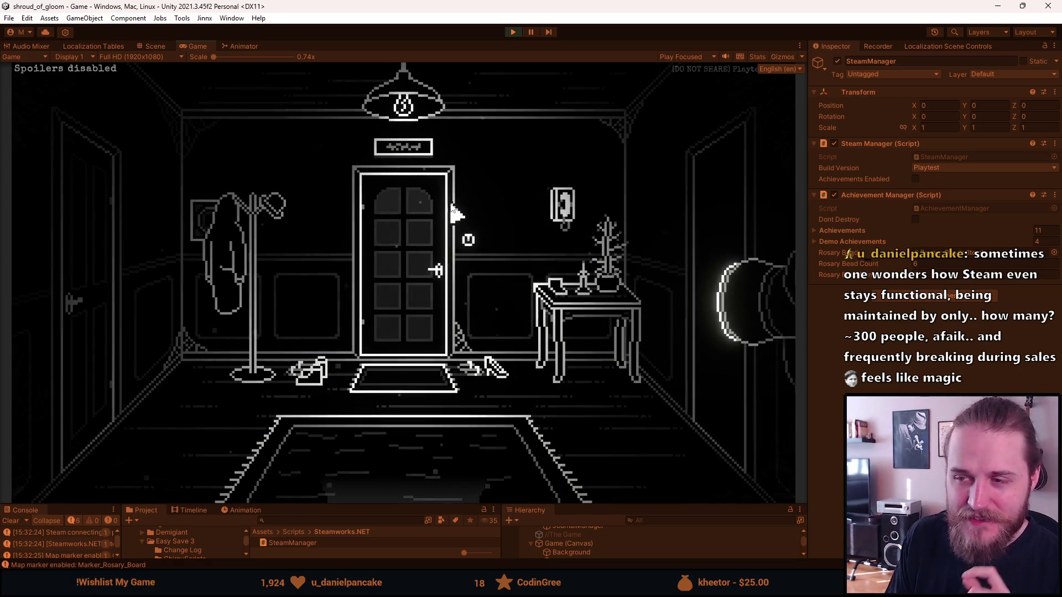
{"action": "left_click", "coordinate": [393, 156]}
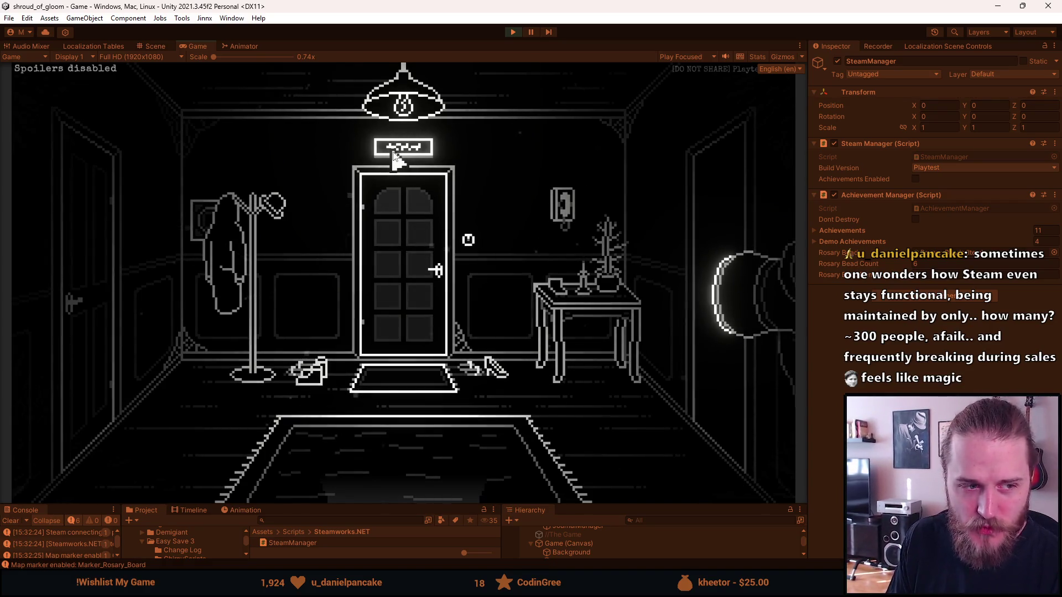
{"action": "key", "text": "Escape"}
- Disable Text animations in the Accessibility settings and resume the hallway scene
{"action": "left_click", "coordinate": [415, 296]}
{"action": "left_click", "coordinate": [437, 332]}
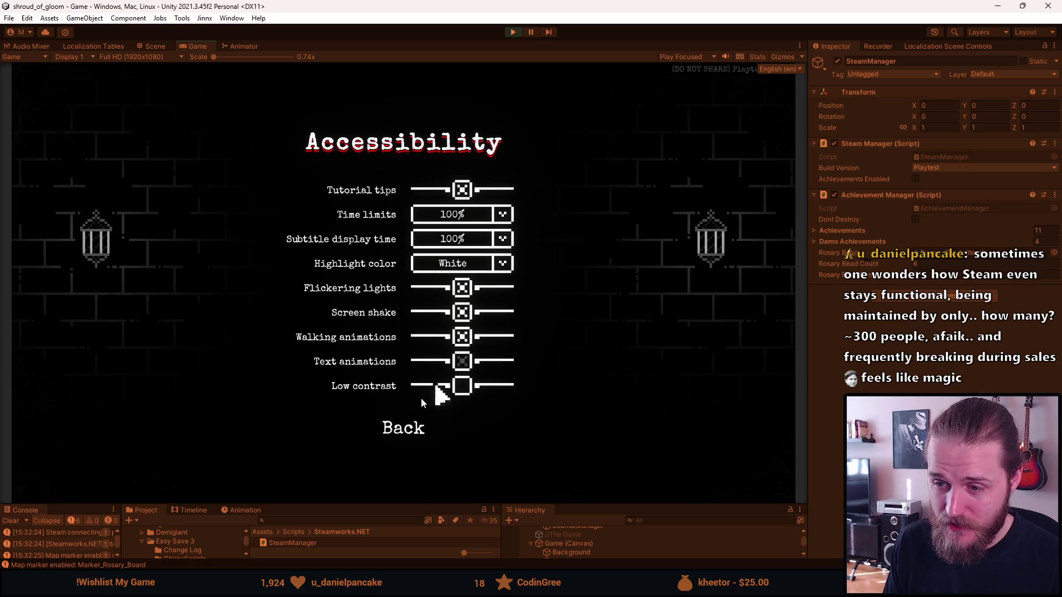
{"action": "left_click", "coordinate": [404, 429]}
{"action": "left_click", "coordinate": [403, 393]}
{"action": "left_click", "coordinate": [403, 263]}
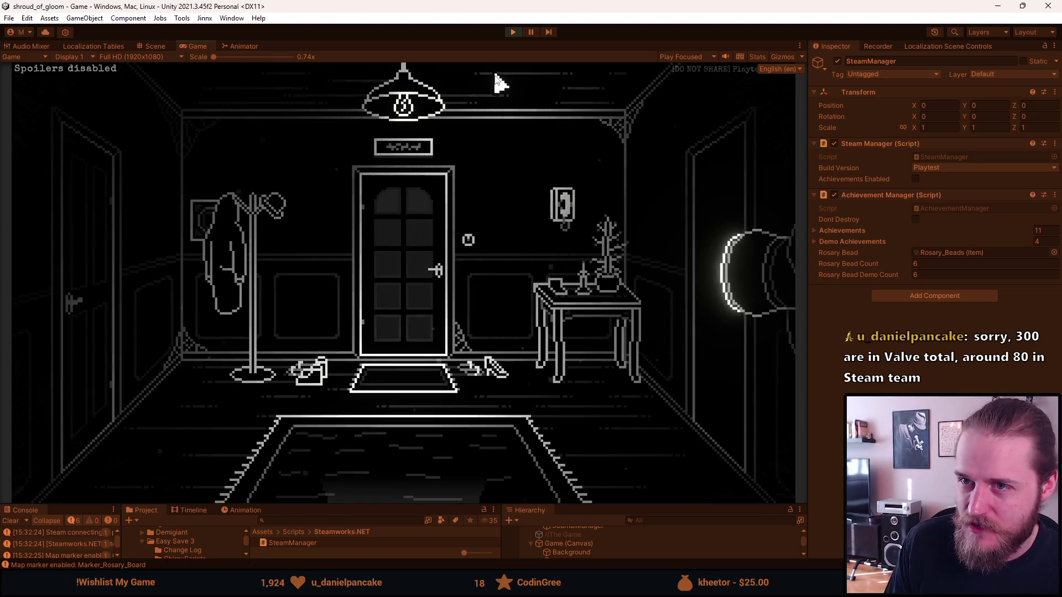
{"action": "key", "text": "Escape"}
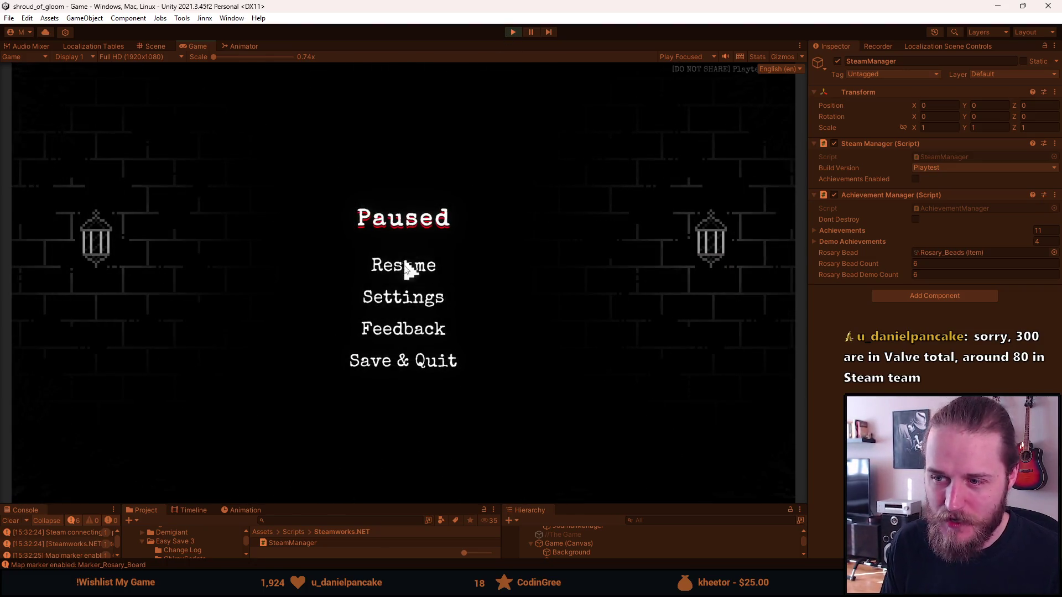
{"action": "left_click", "coordinate": [405, 265]}
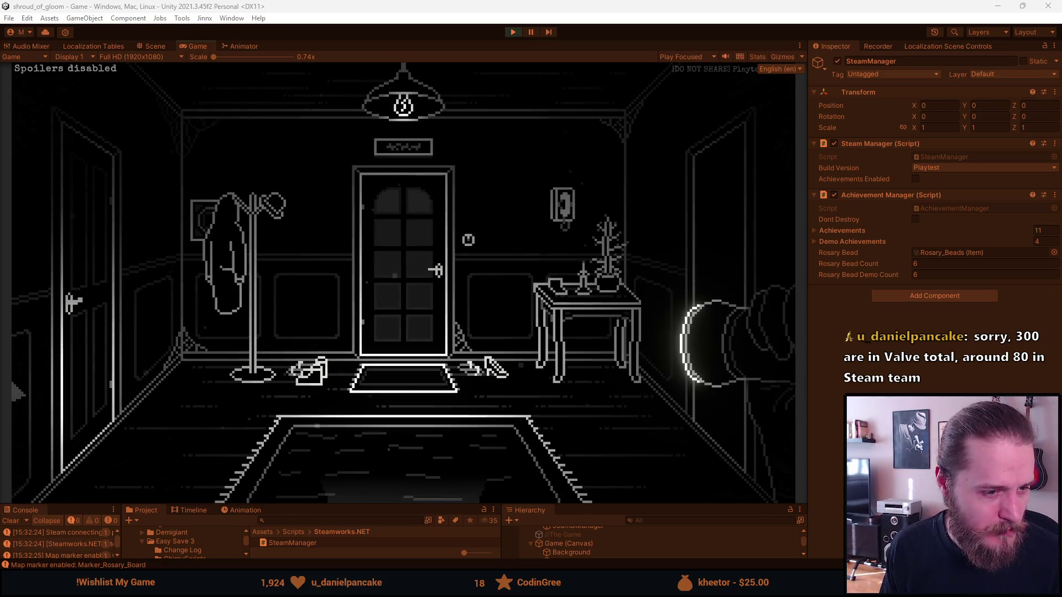
{"action": "key", "text": "Escape"}
- Save and quit to the main menu, look through Audio settings, then start a Slot 2 new game
{"action": "left_click", "coordinate": [396, 363]}
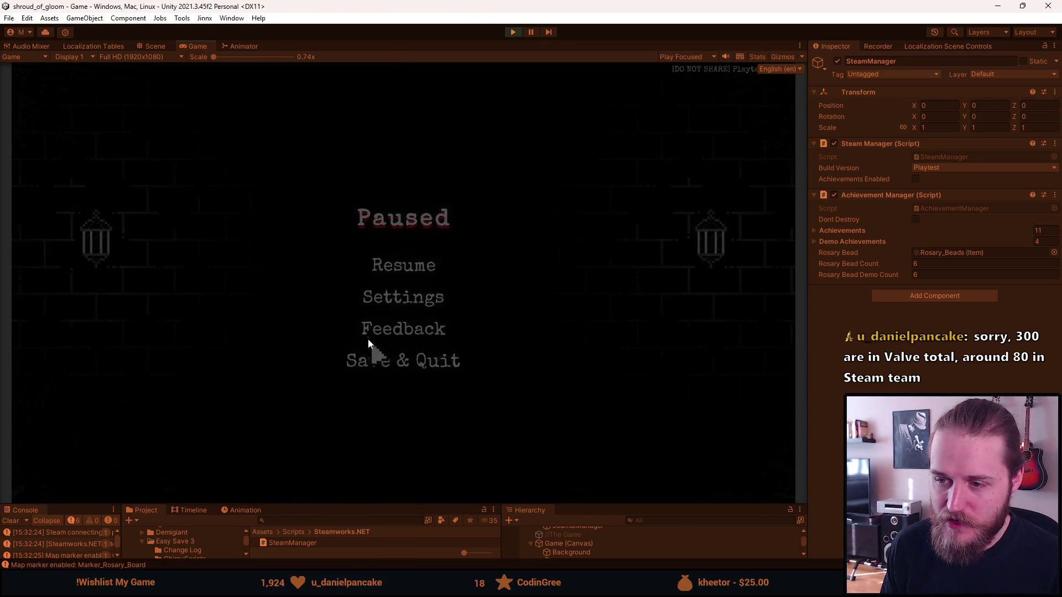
{"action": "left_click", "coordinate": [233, 289]}
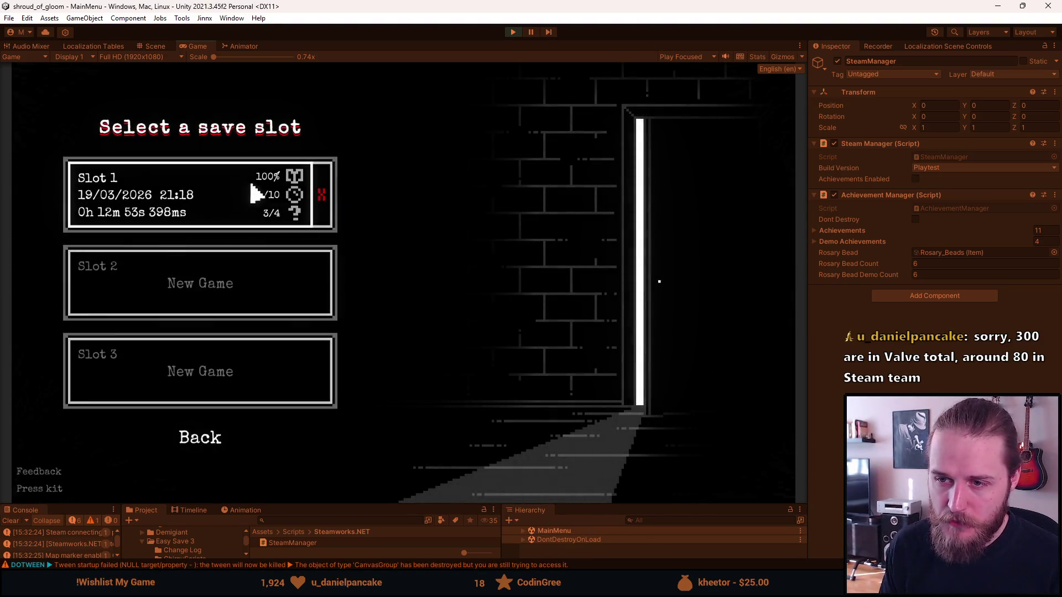
{"action": "left_click", "coordinate": [208, 439]}
{"action": "left_click", "coordinate": [205, 349]}
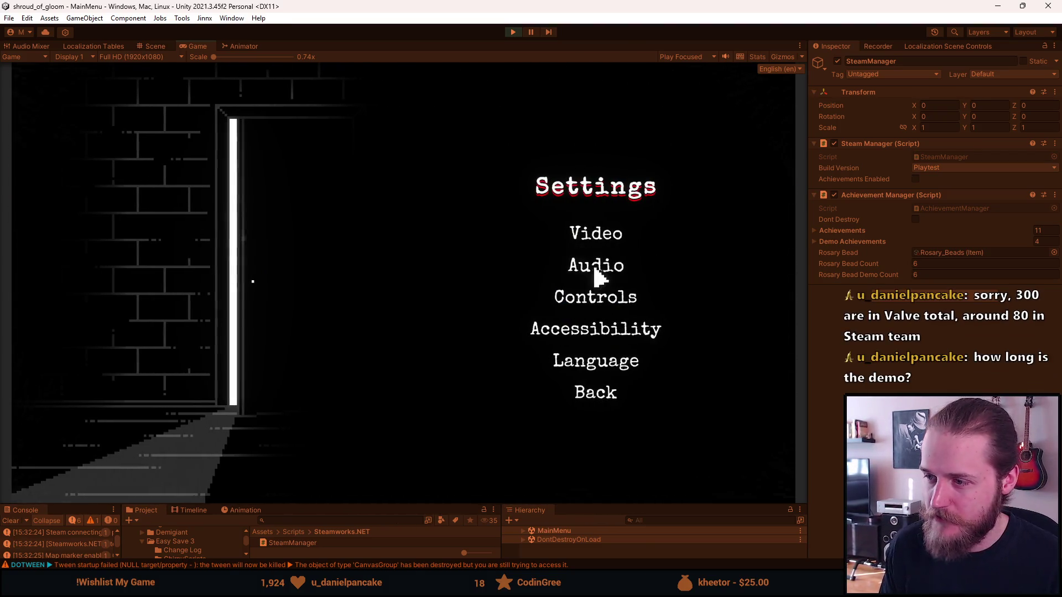
{"action": "left_click", "coordinate": [596, 267]}
{"action": "left_click", "coordinate": [603, 380]}
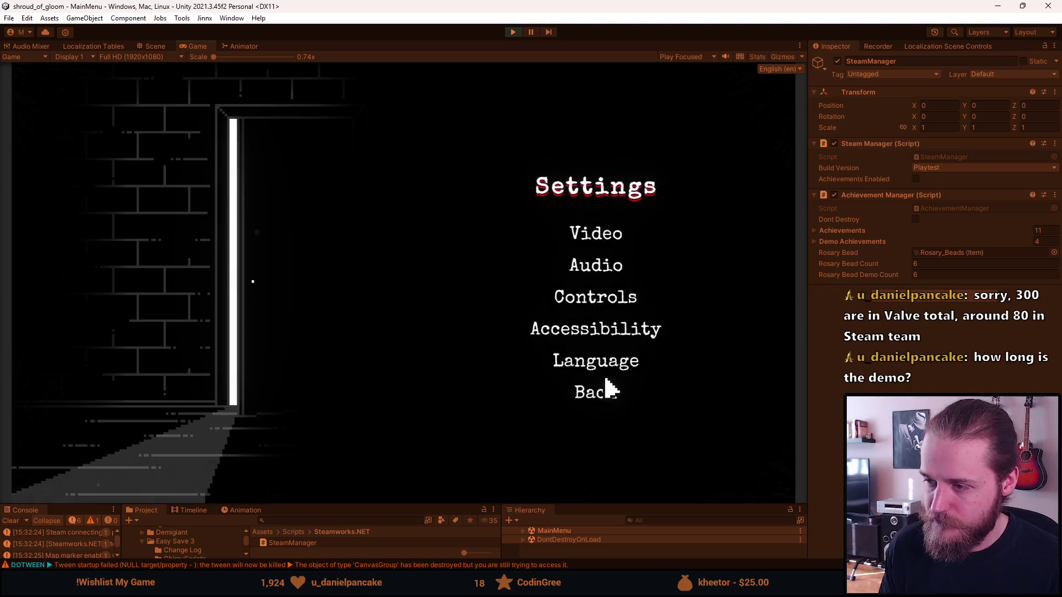
{"action": "left_click", "coordinate": [607, 394]}
{"action": "left_click", "coordinate": [224, 289]}
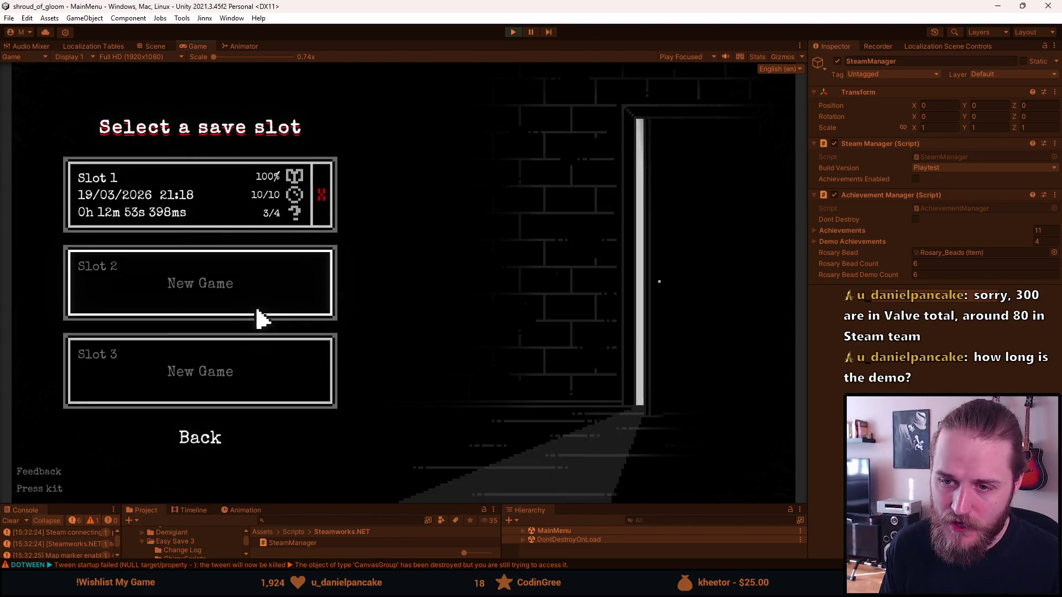
{"action": "left_click", "coordinate": [200, 299]}
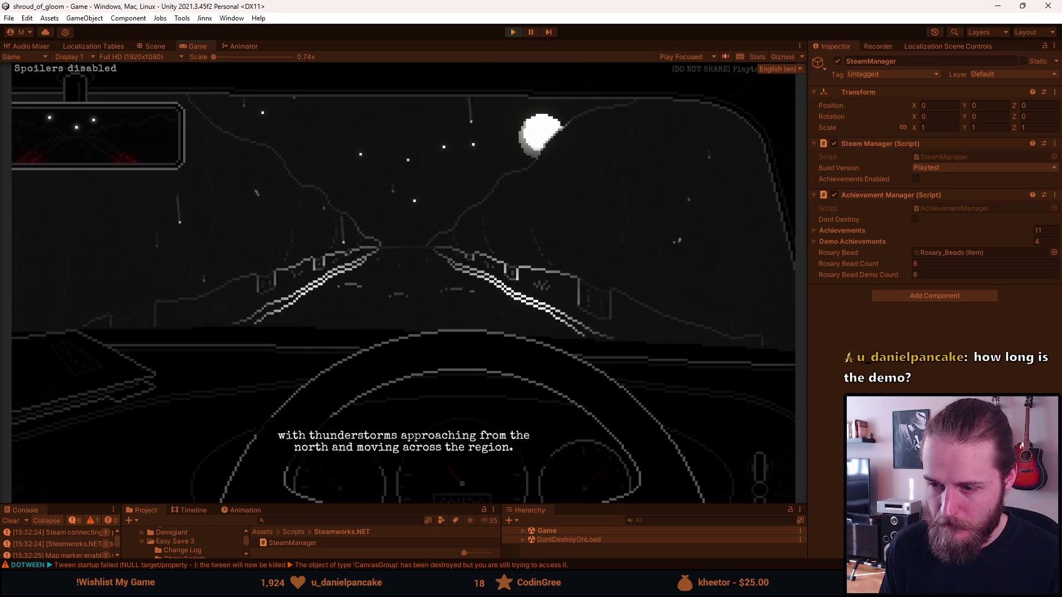
- Pause, stop Play mode, and re-enter it so the scripts reload
{"action": "key", "text": "Escape"}
{"action": "left_click", "coordinate": [513, 32]}
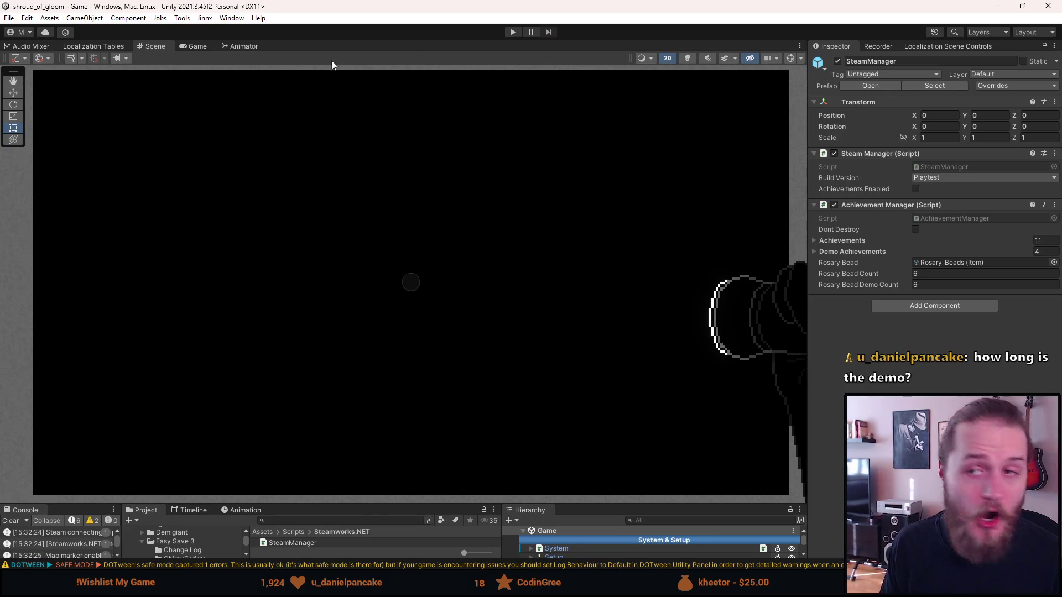
{"action": "left_click", "coordinate": [513, 32]}
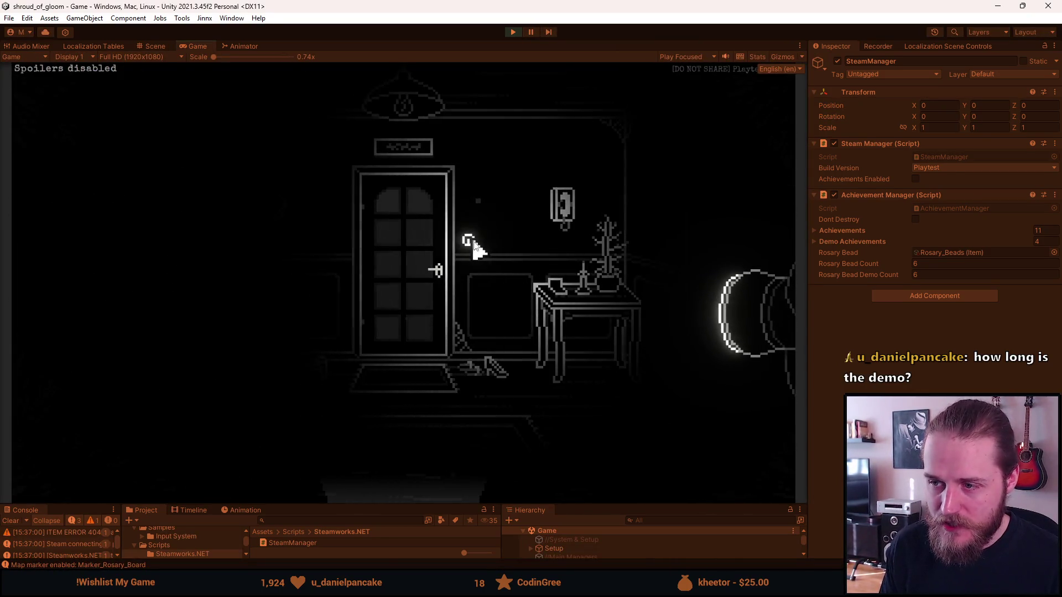
- Walk from the hallway into the TV room and view the photo album in the cabinet
{"action": "left_click", "coordinate": [427, 473]}
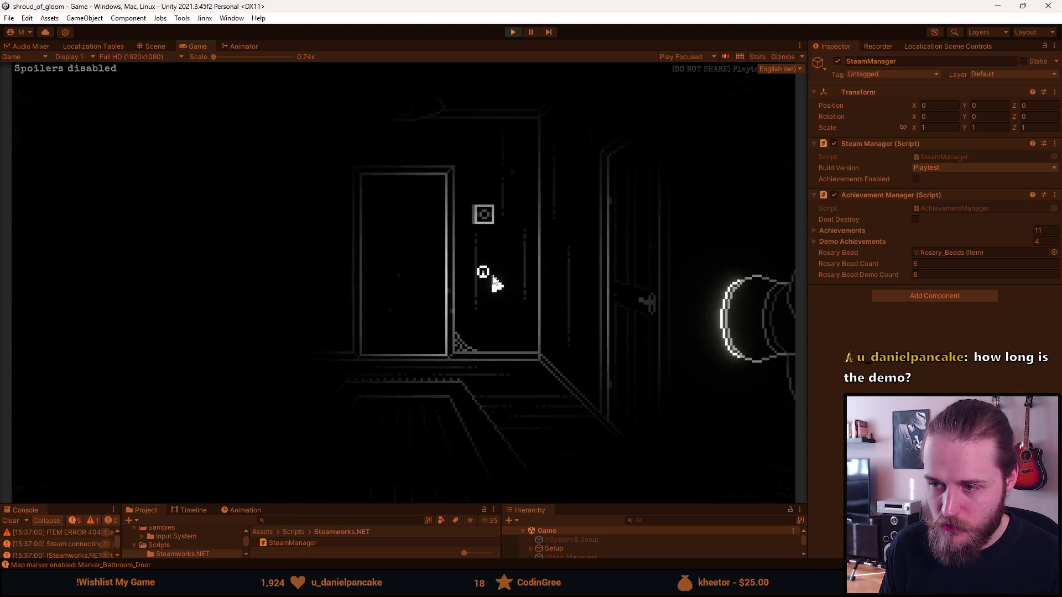
{"action": "left_click", "coordinate": [430, 476]}
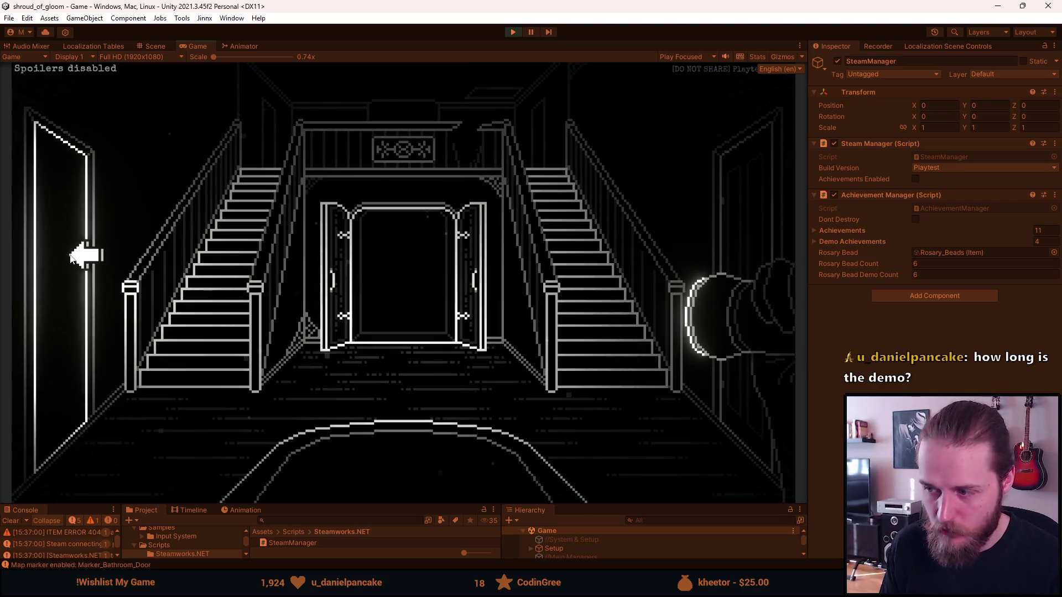
{"action": "left_click", "coordinate": [71, 257]}
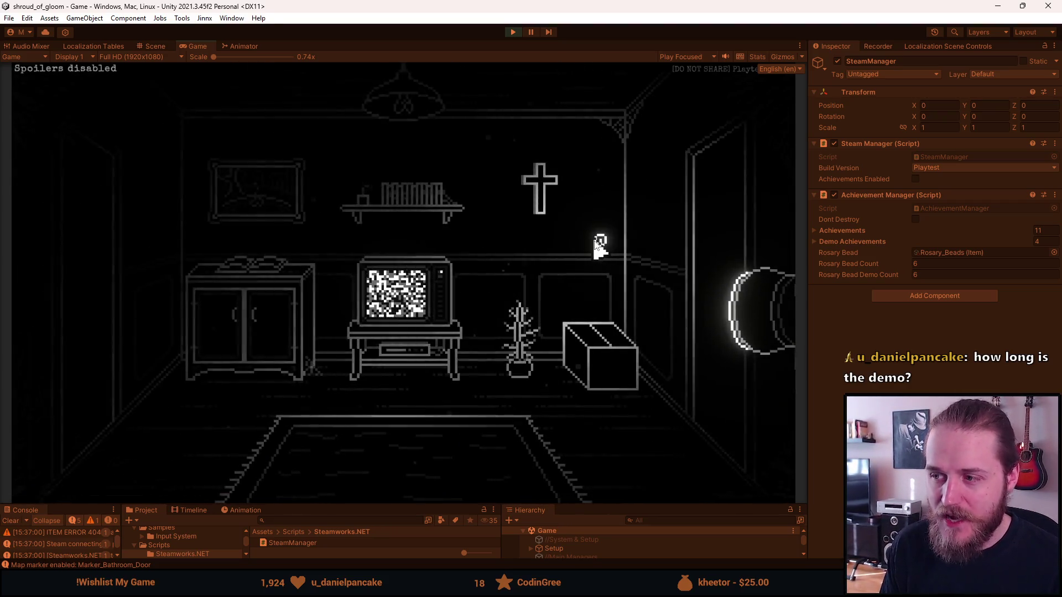
{"action": "left_click", "coordinate": [249, 276]}
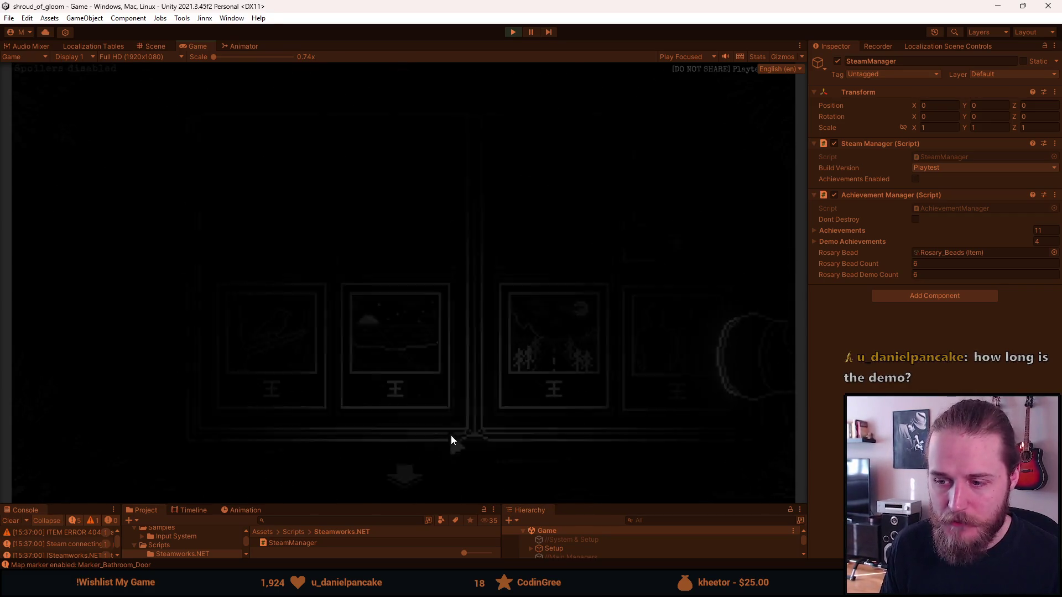
{"action": "left_click", "coordinate": [415, 482]}
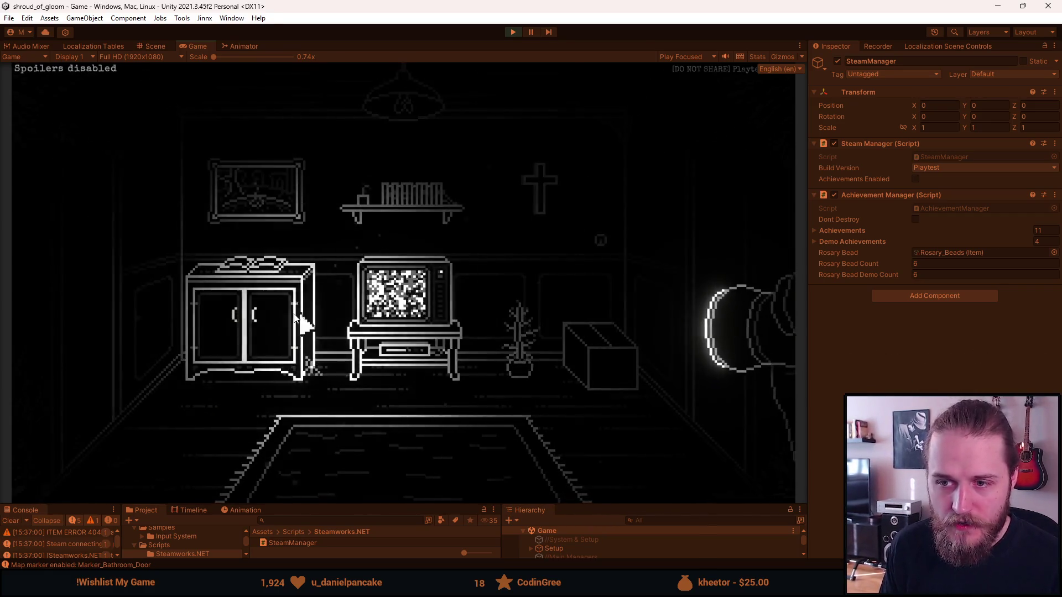
- Enter the storage room, inspect the padlocked chest, then bring up the Main Floor map
{"action": "left_click", "coordinate": [106, 327]}
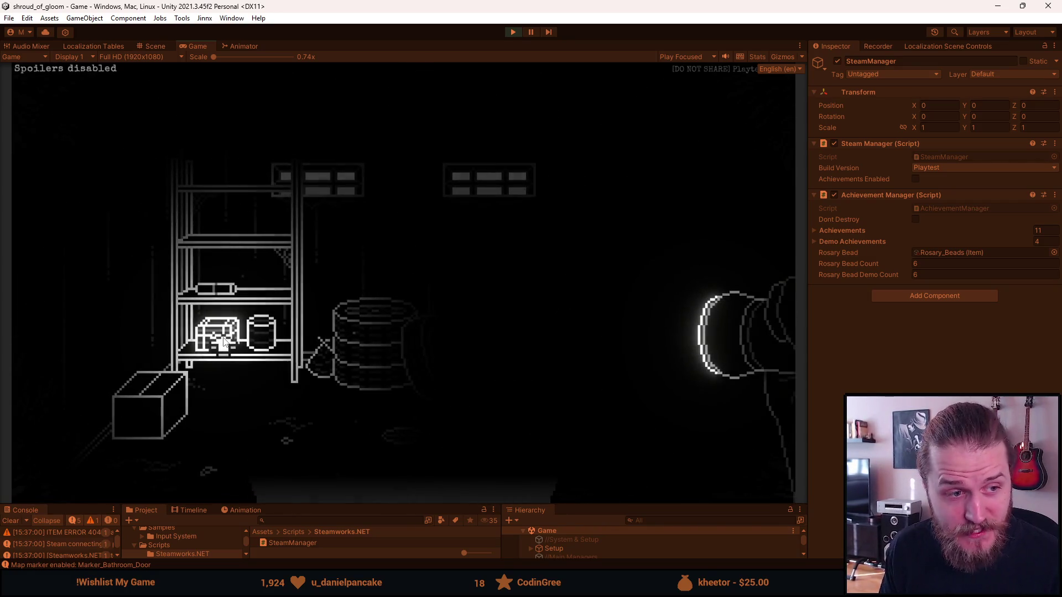
{"action": "left_click", "coordinate": [210, 349]}
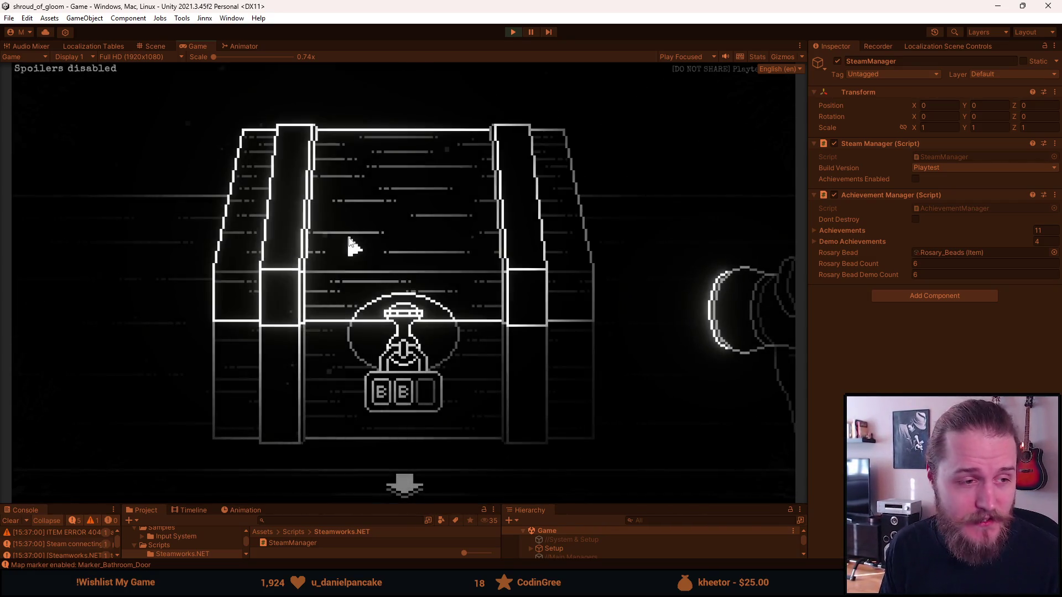
{"action": "left_click", "coordinate": [216, 228]}
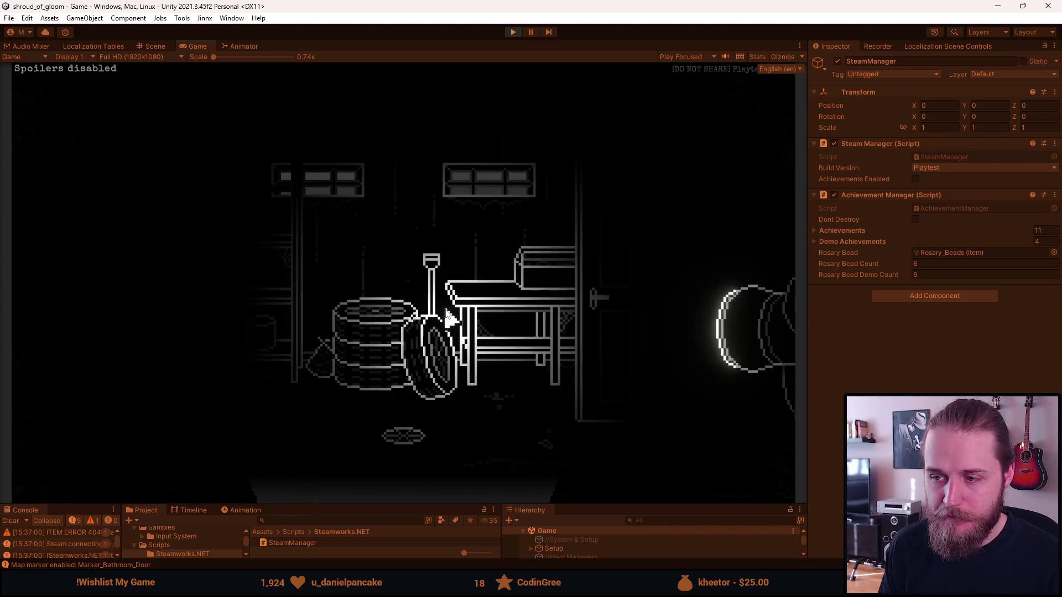
{"action": "key", "text": "Tab"}
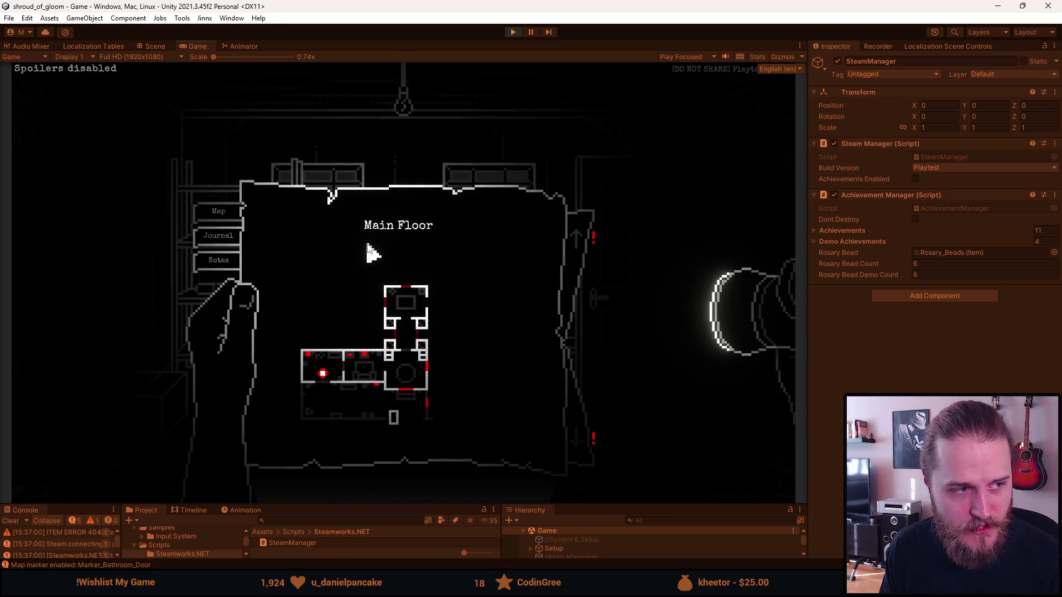
- Close the map, pause and resume, and reopen the chest close-up with the map toggled over it
{"action": "key", "text": "Tab"}
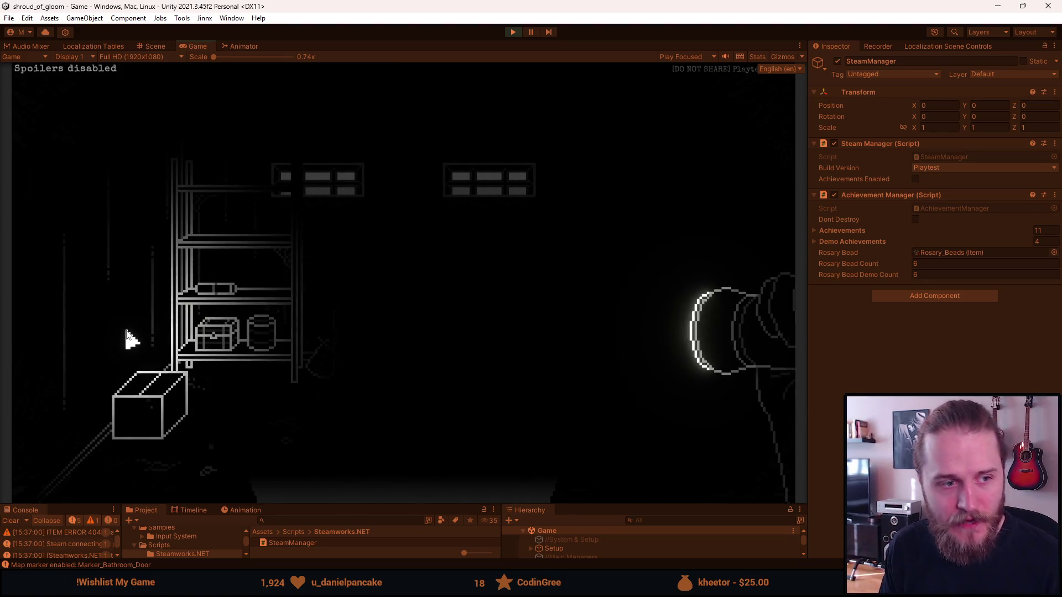
{"action": "key", "text": "Escape"}
{"action": "key", "text": "Escape"}
{"action": "left_click", "coordinate": [225, 343]}
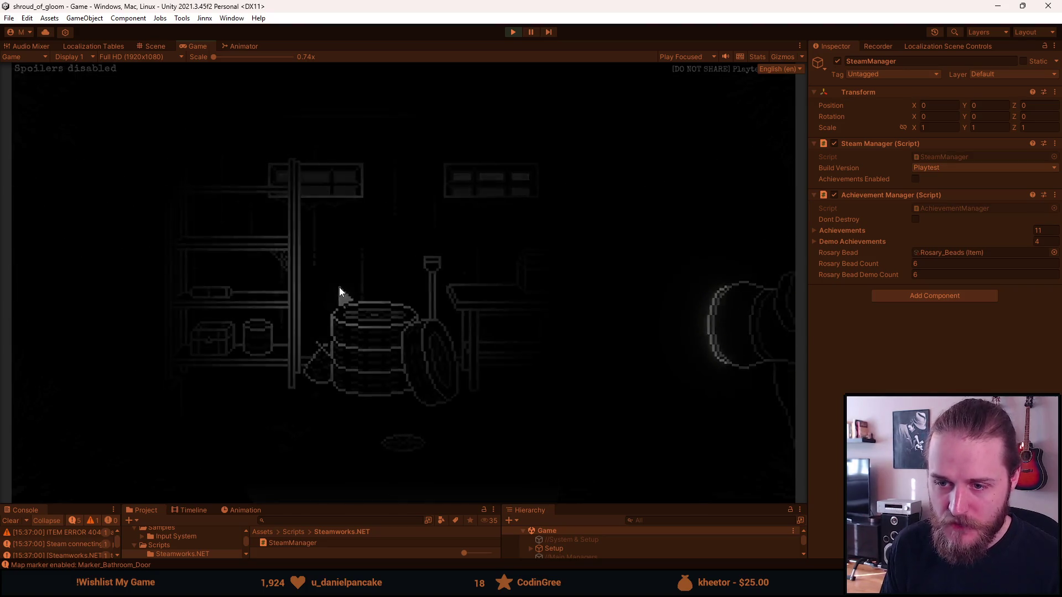
{"action": "key", "text": "Tab"}
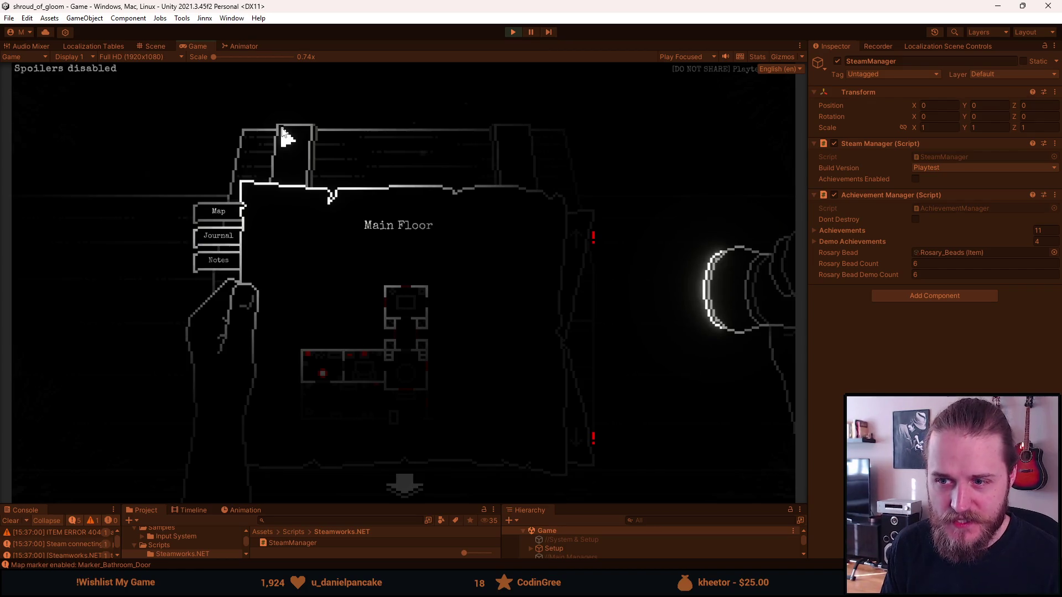
{"action": "key", "text": "Tab"}
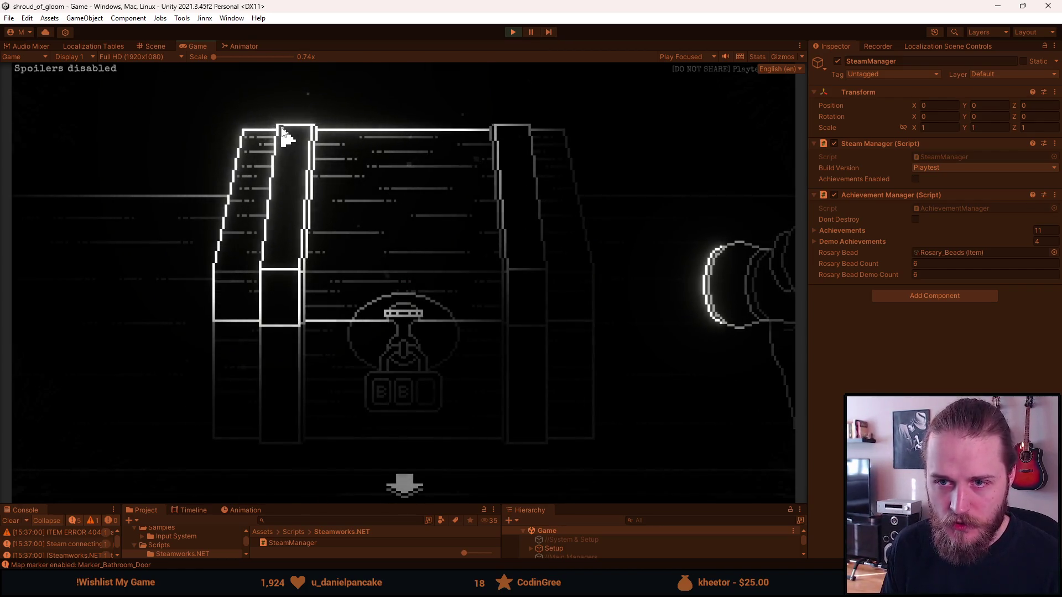
{"action": "key", "text": "Escape"}
{"action": "key", "text": "Escape"}
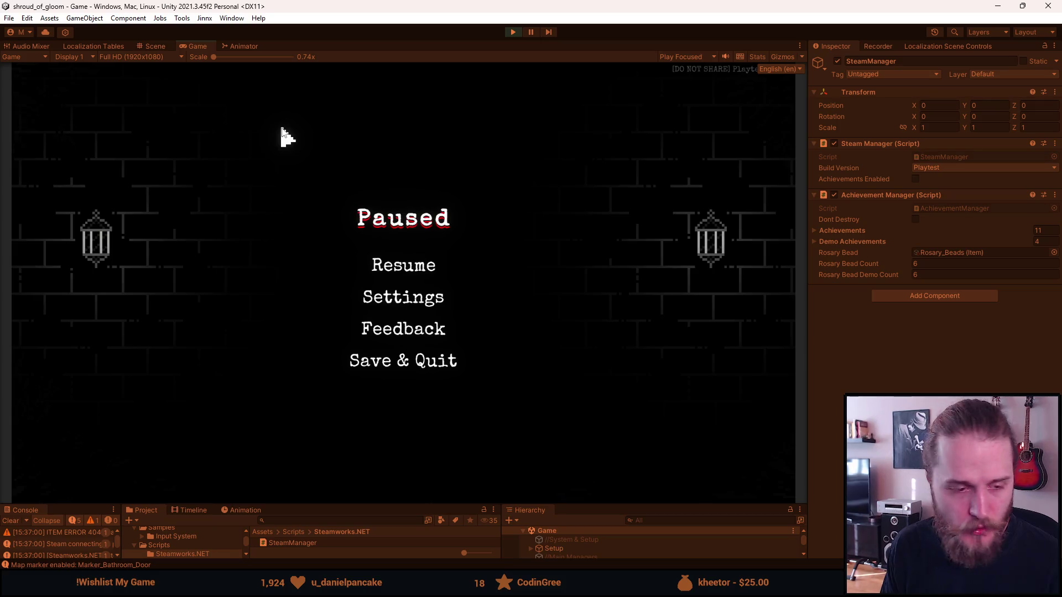
{"action": "left_click", "coordinate": [406, 266]}
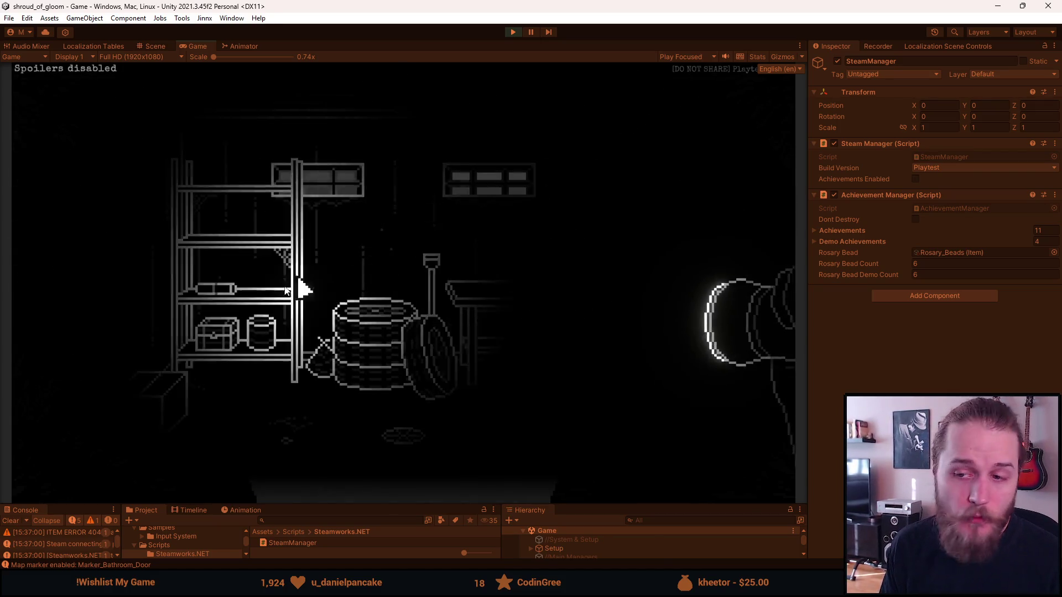
- Reopen the chest padlock close-up and pause and resume the game twice over it
{"action": "left_click", "coordinate": [224, 333]}
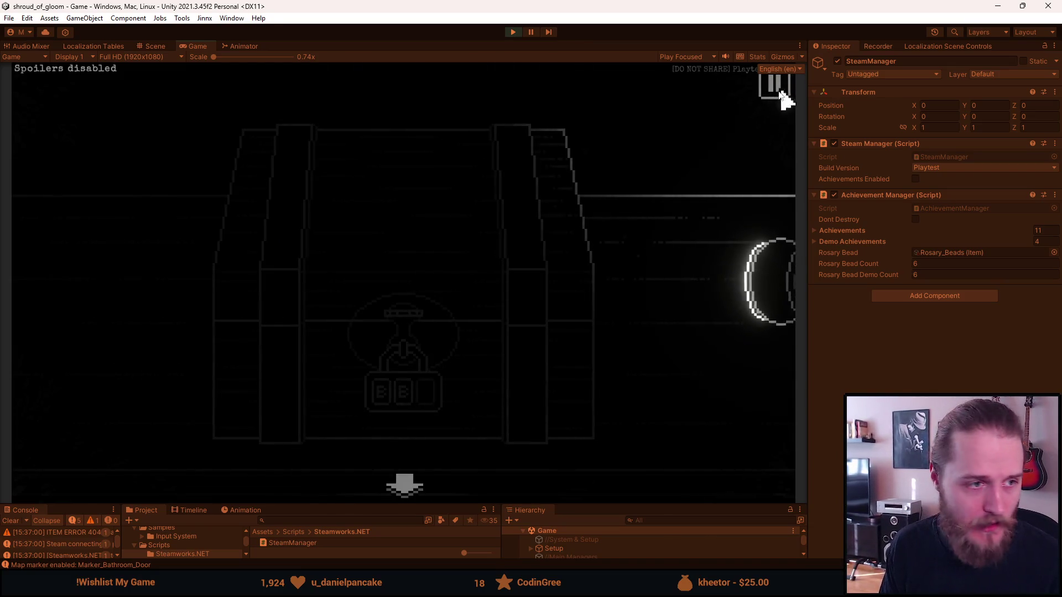
{"action": "left_click", "coordinate": [775, 87]}
{"action": "left_click", "coordinate": [406, 263]}
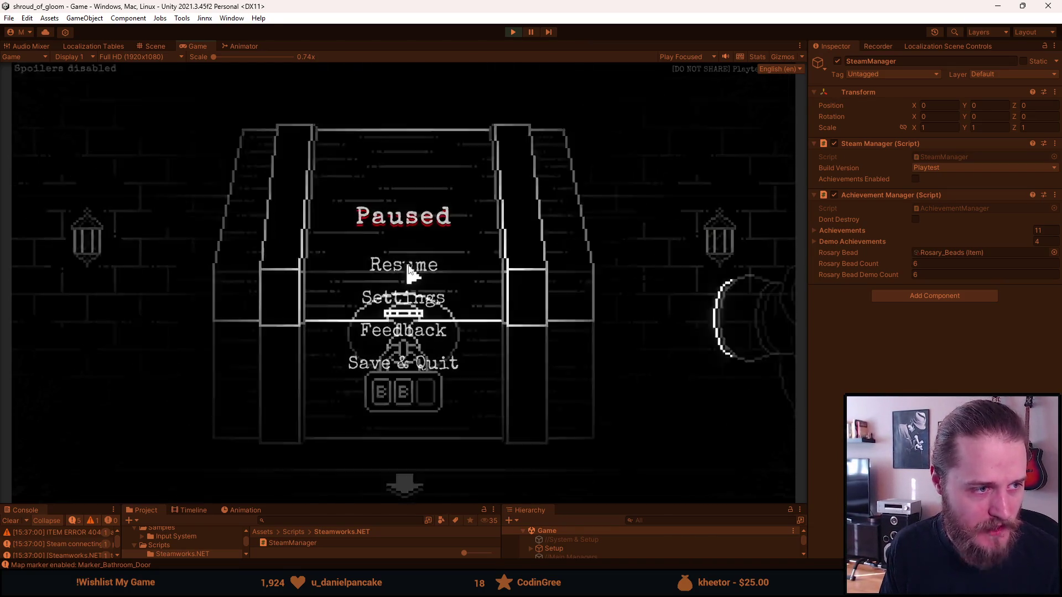
{"action": "left_click", "coordinate": [778, 92]}
{"action": "left_click", "coordinate": [406, 268]}
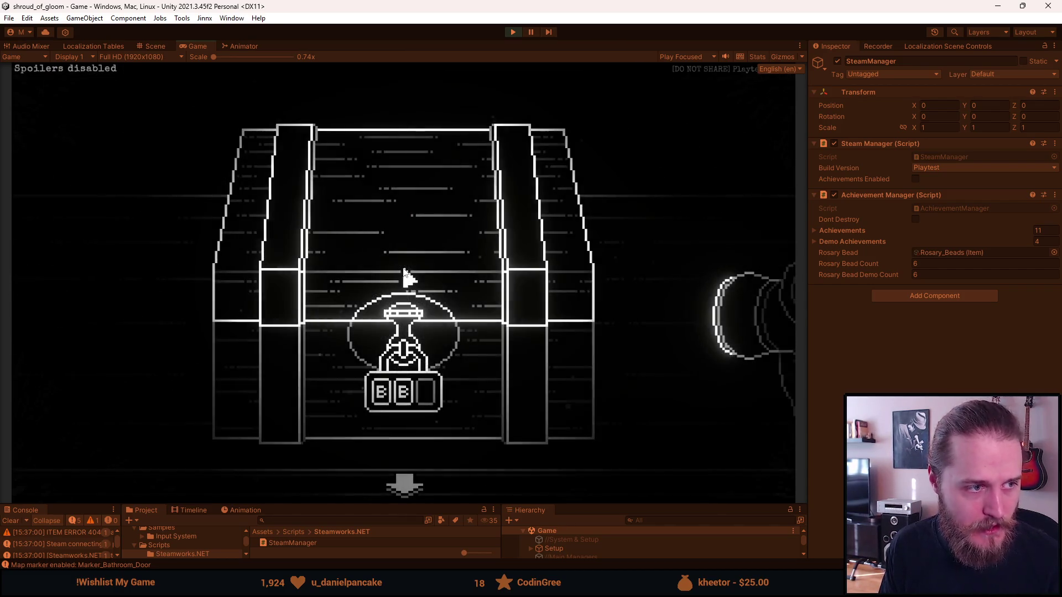
- Walk from the storage room through the living room back to the staircase hall
{"action": "left_click", "coordinate": [418, 491]}
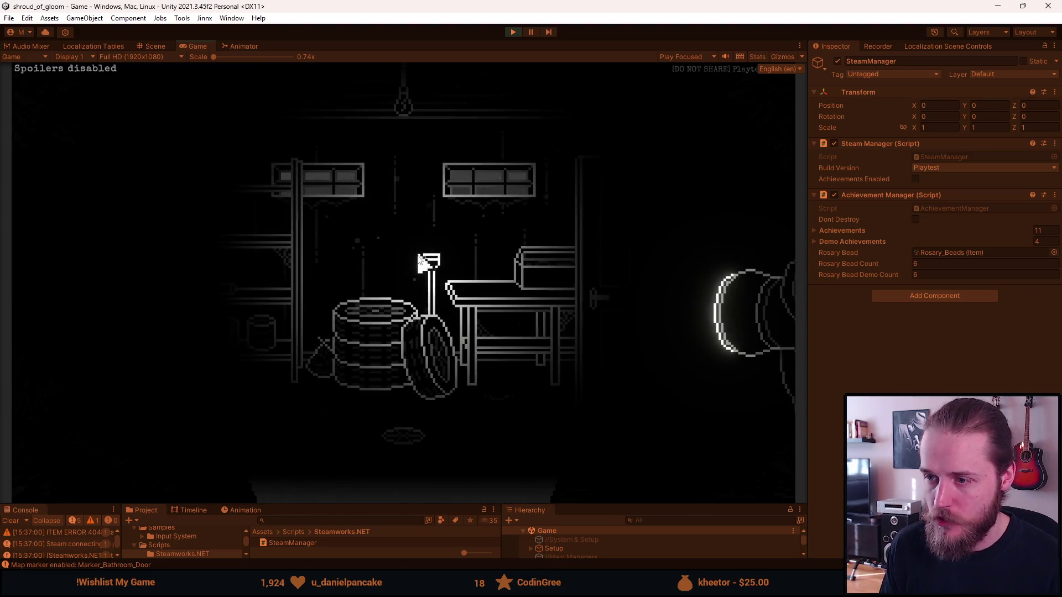
{"action": "left_click", "coordinate": [678, 224]}
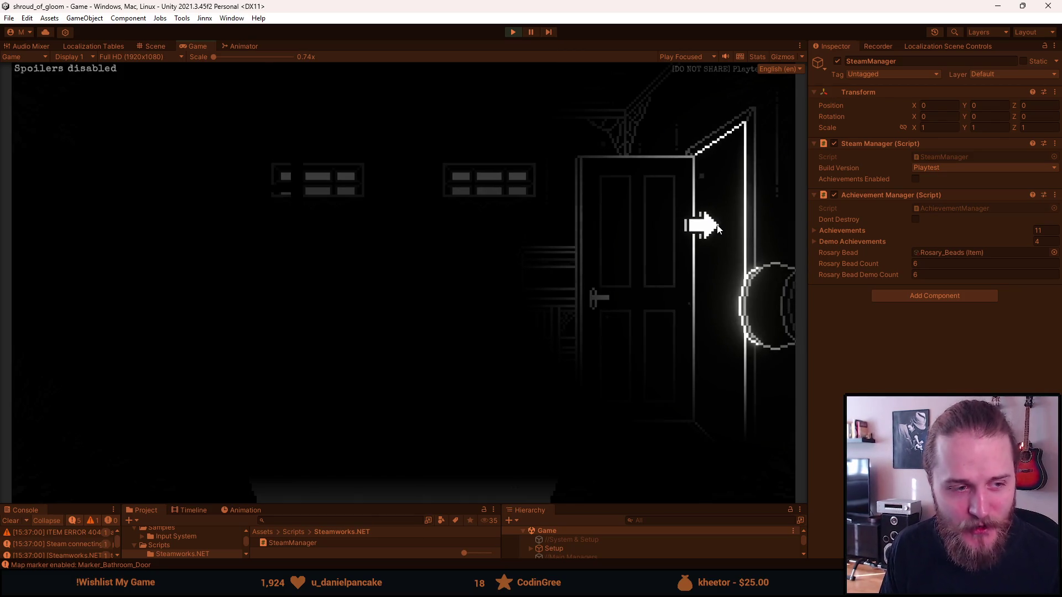
{"action": "left_click", "coordinate": [718, 229]}
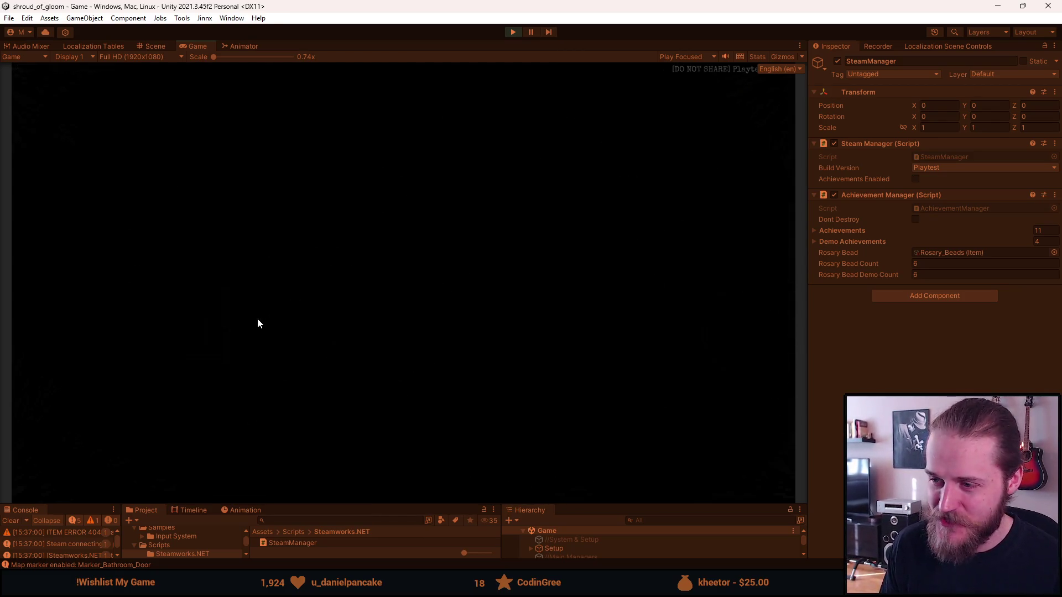
{"action": "left_click", "coordinate": [698, 234]}
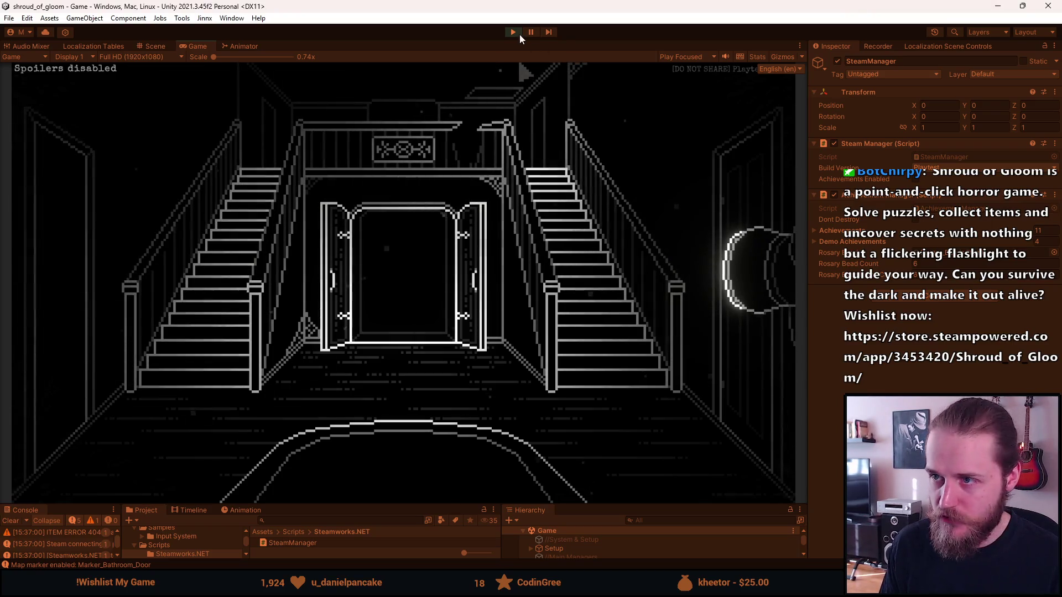
- Hit the Play button to end the playtest
{"action": "left_click", "coordinate": [513, 32]}
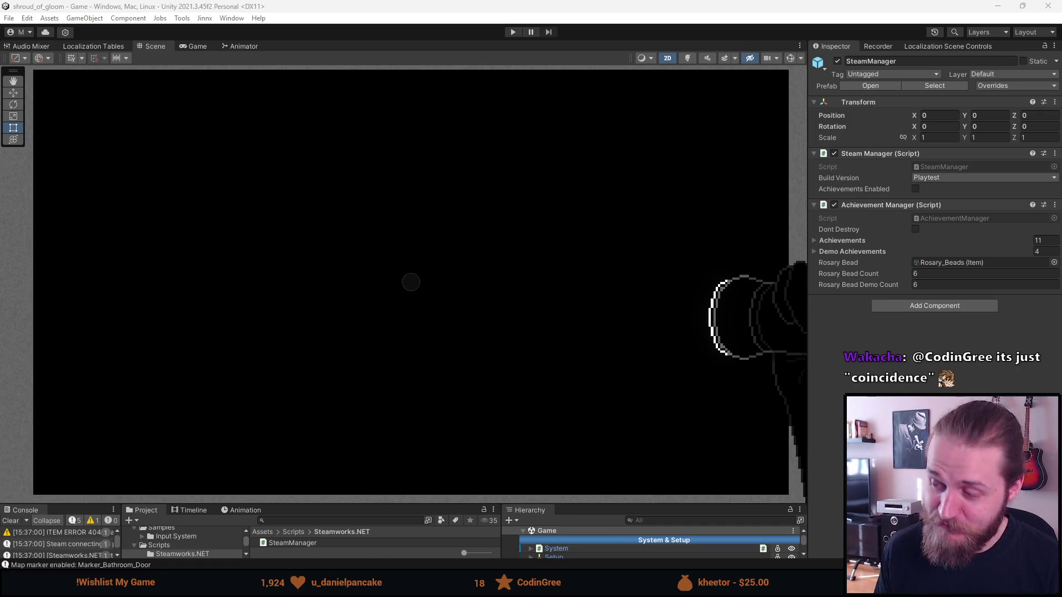
- Clear the Console log, raise the splitter to enlarge the bottom panels, and pan the Scene view
{"action": "left_click", "coordinate": [11, 520]}
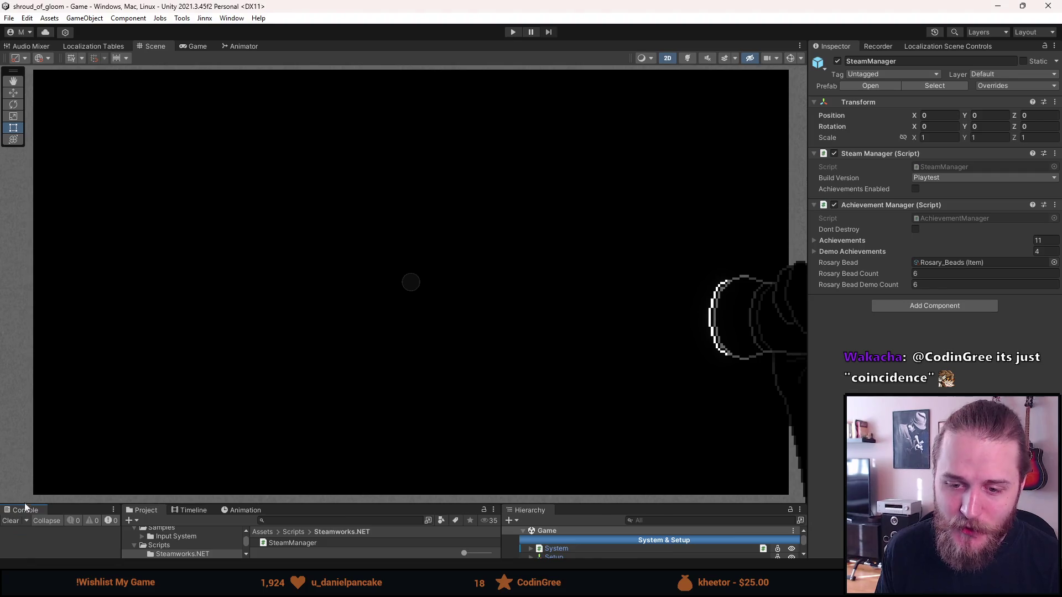
{"action": "left_click_drag", "start_coordinate": [21, 504], "coordinate": [342, 445]}
{"action": "left_click_drag", "start_coordinate": [360, 377], "coordinate": [342, 378]}
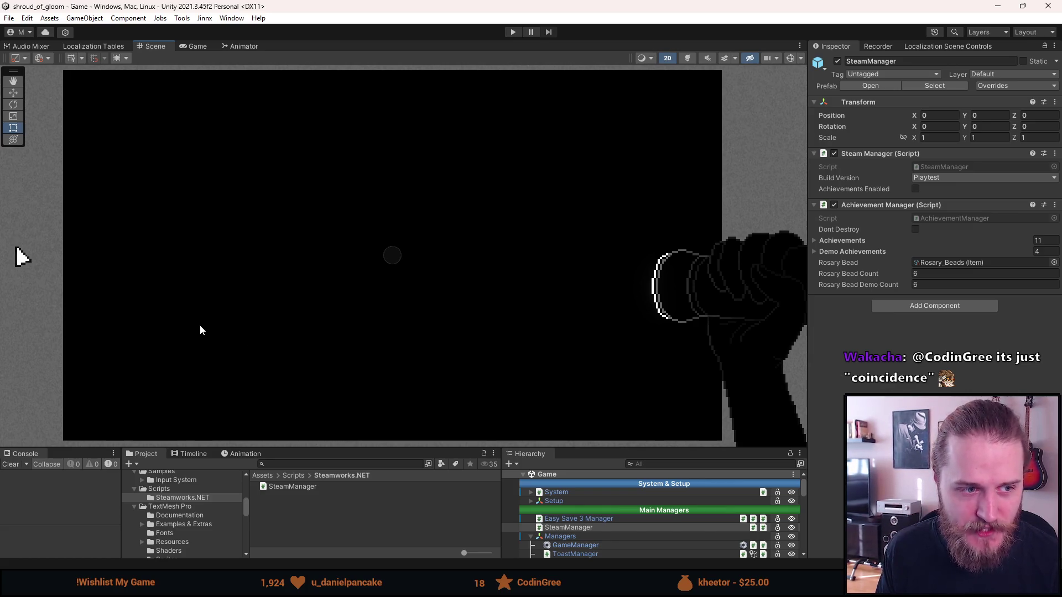
{"action": "left_click_drag", "start_coordinate": [192, 322], "coordinate": [199, 321]}
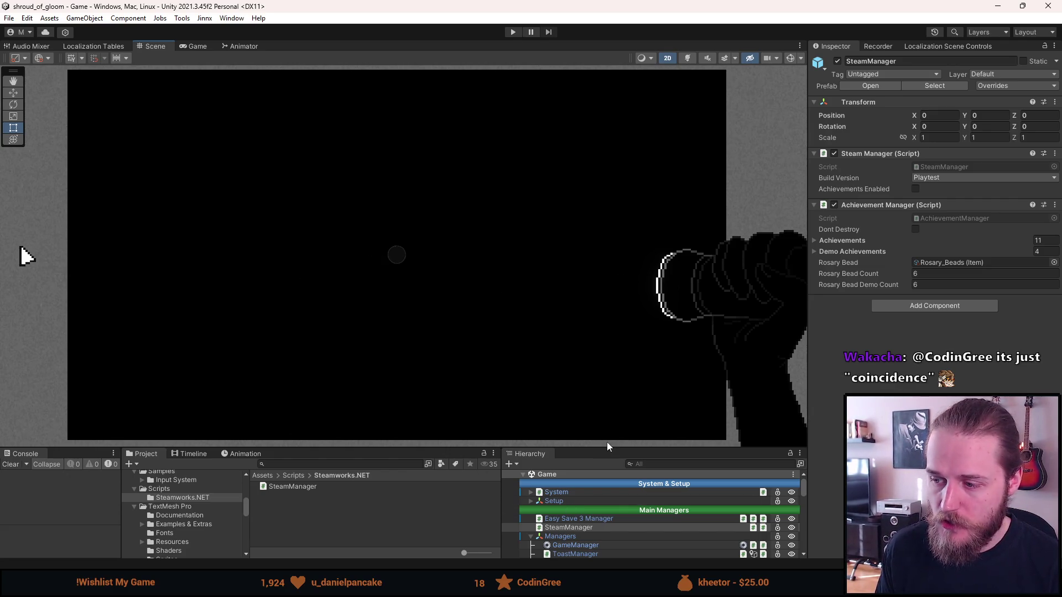
{"action": "left_click_drag", "start_coordinate": [601, 449], "coordinate": [601, 346]}
{"action": "scroll", "coordinate": [639, 502], "scroll_direction": "down", "scroll_amount": 5}
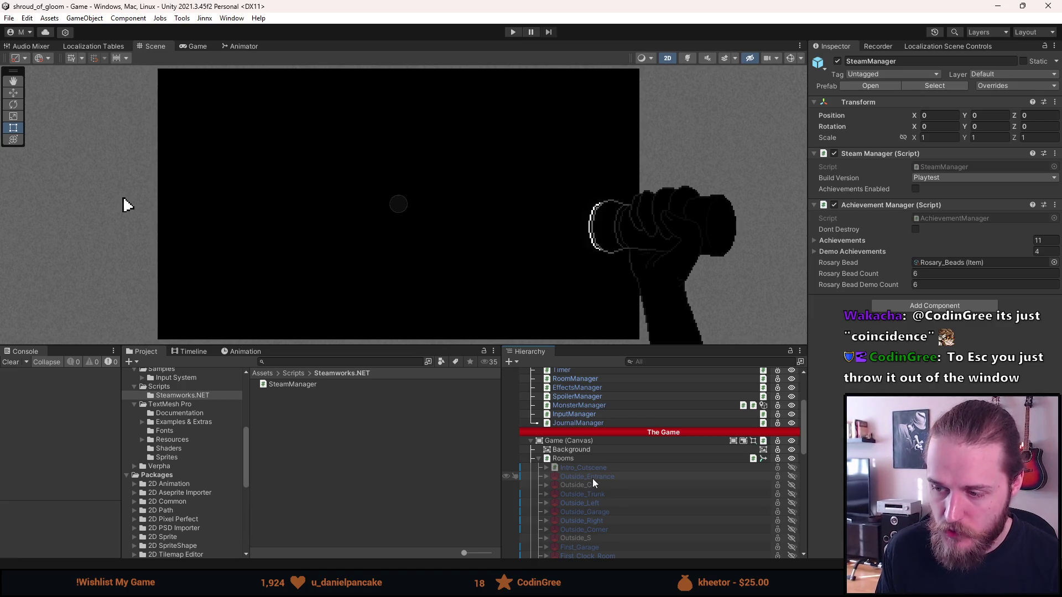
- Make the Outside_Entrance room visible and lower the splitter to enlarge the Scene view
{"action": "key", "text": "a"}
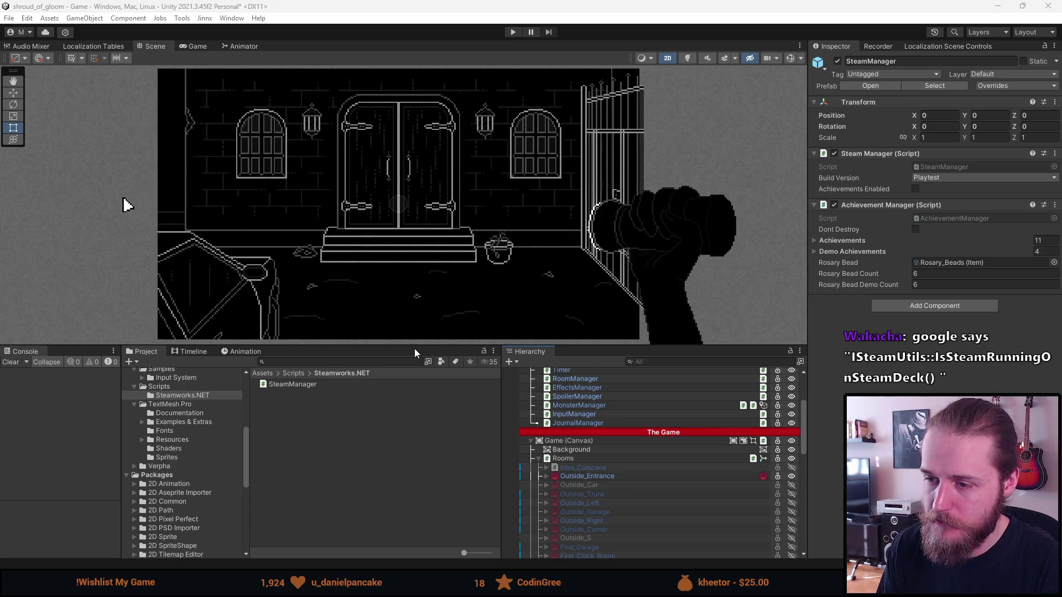
{"action": "mouse_move", "coordinate": [413, 346]}
{"action": "left_mouse_down"}
{"action": "mouse_move", "coordinate": [412, 434]}
{"action": "mouse_move", "coordinate": [409, 408]}
{"action": "left_mouse_up"}
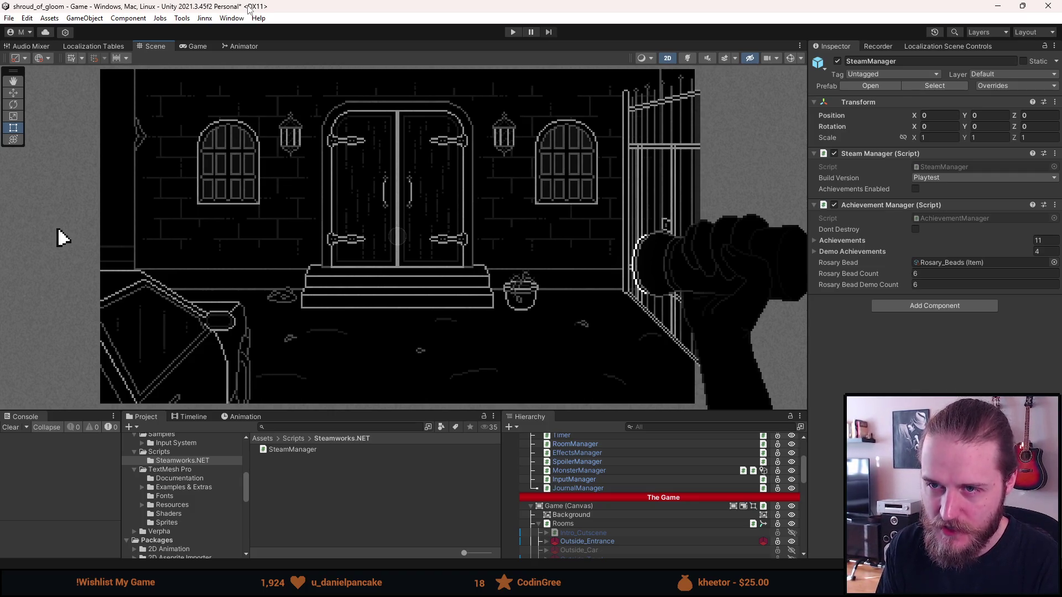
- Run the game, pause it, and open the controls settings screen
{"action": "left_click", "coordinate": [512, 32]}
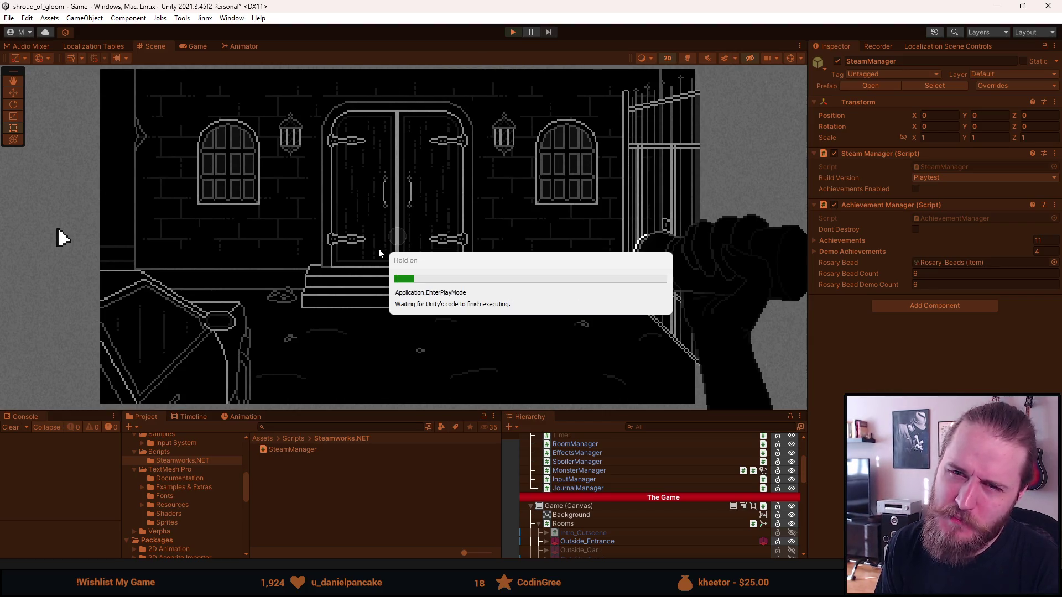
{"action": "key", "text": "Escape"}
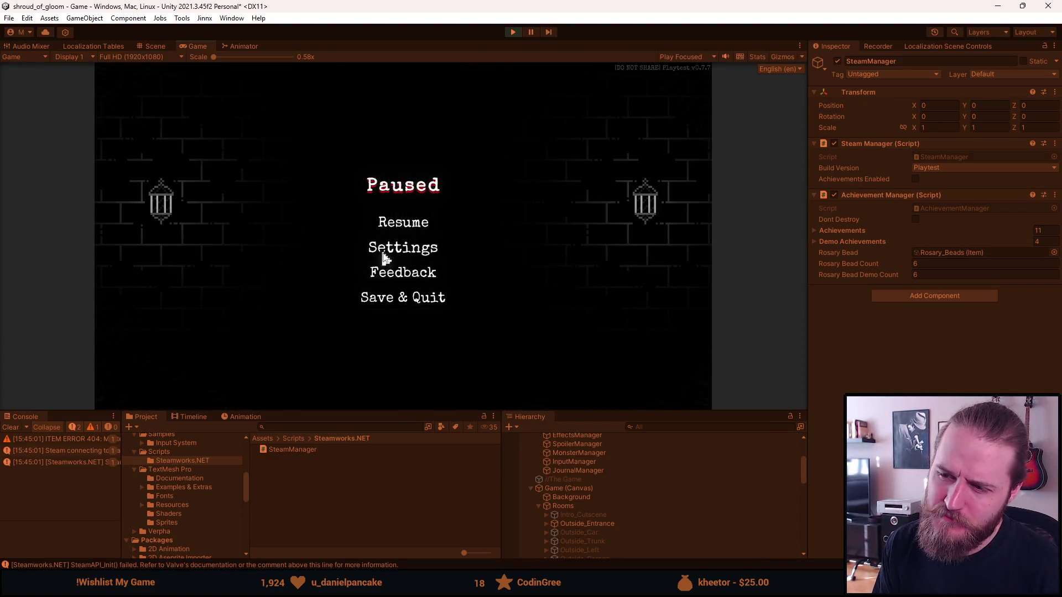
{"action": "left_click", "coordinate": [382, 255]}
{"action": "left_click", "coordinate": [382, 251]}
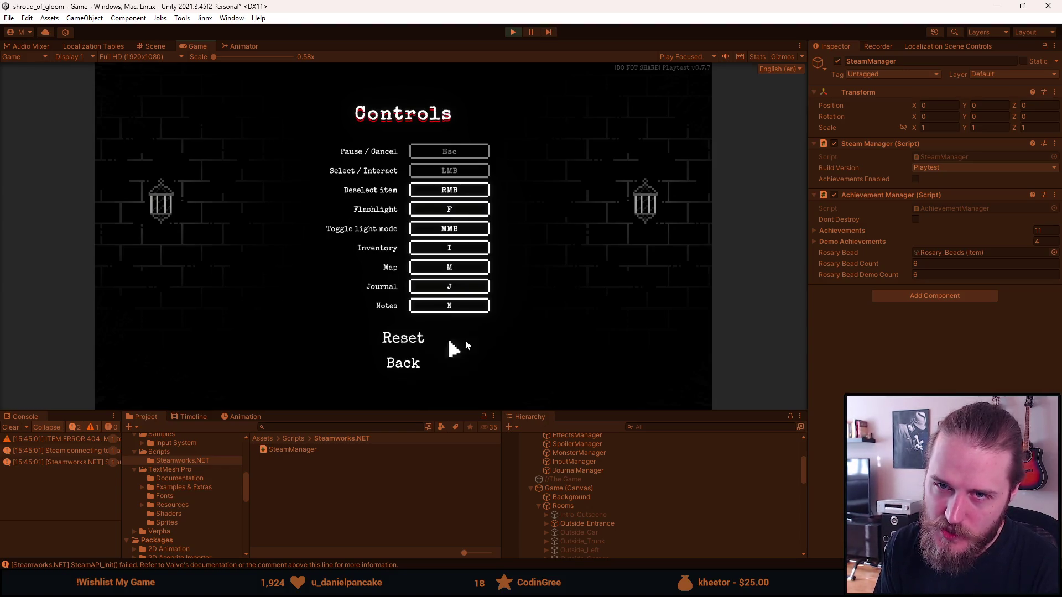
- Back out to the pause menu, resume, and exit Play mode
{"action": "left_click", "coordinate": [412, 369]}
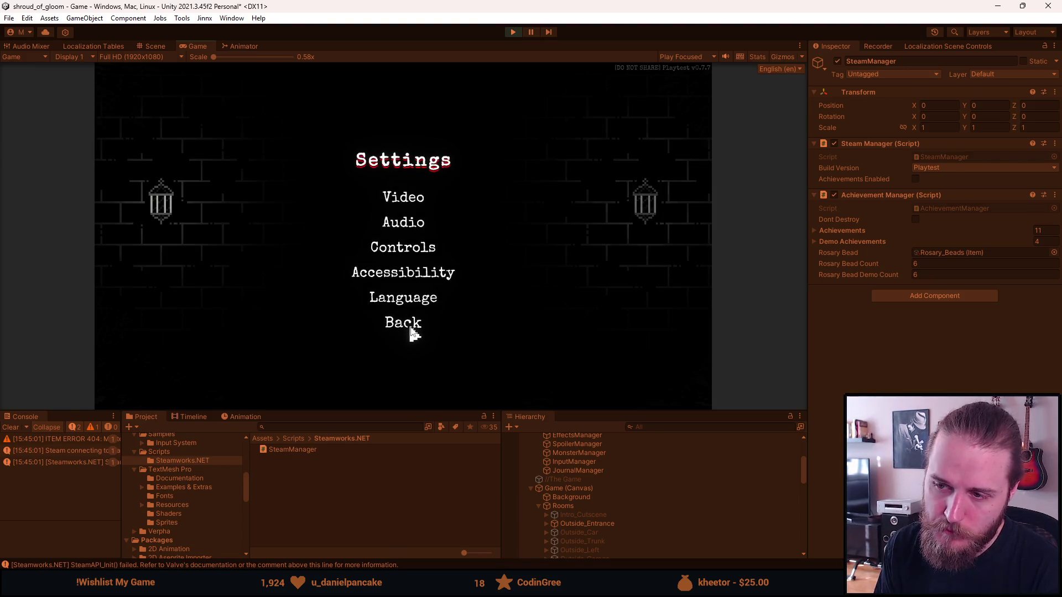
{"action": "left_click", "coordinate": [412, 330]}
{"action": "left_click", "coordinate": [406, 221]}
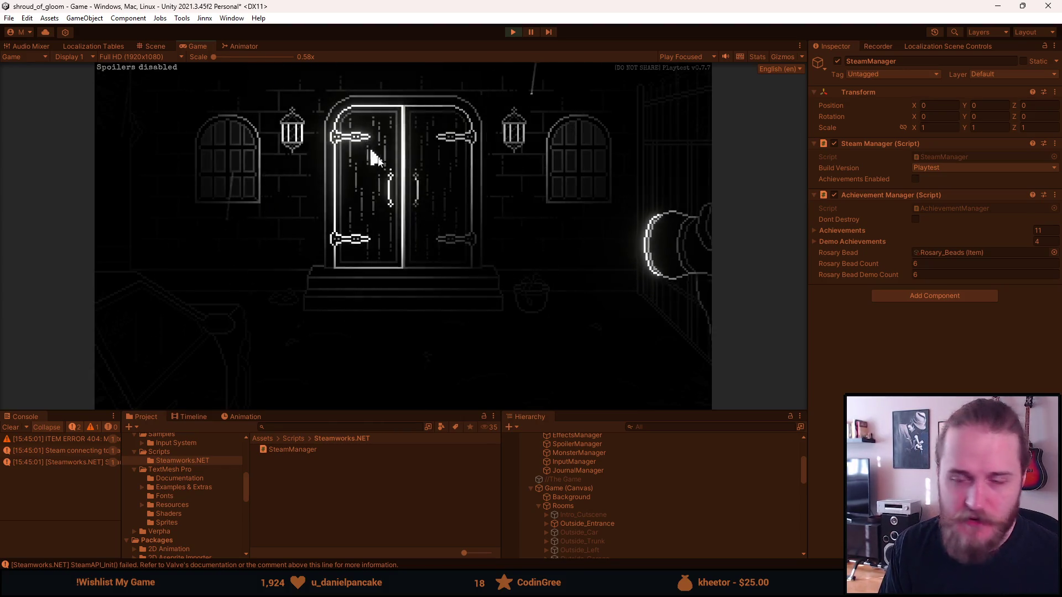
{"action": "left_click", "coordinate": [512, 32]}
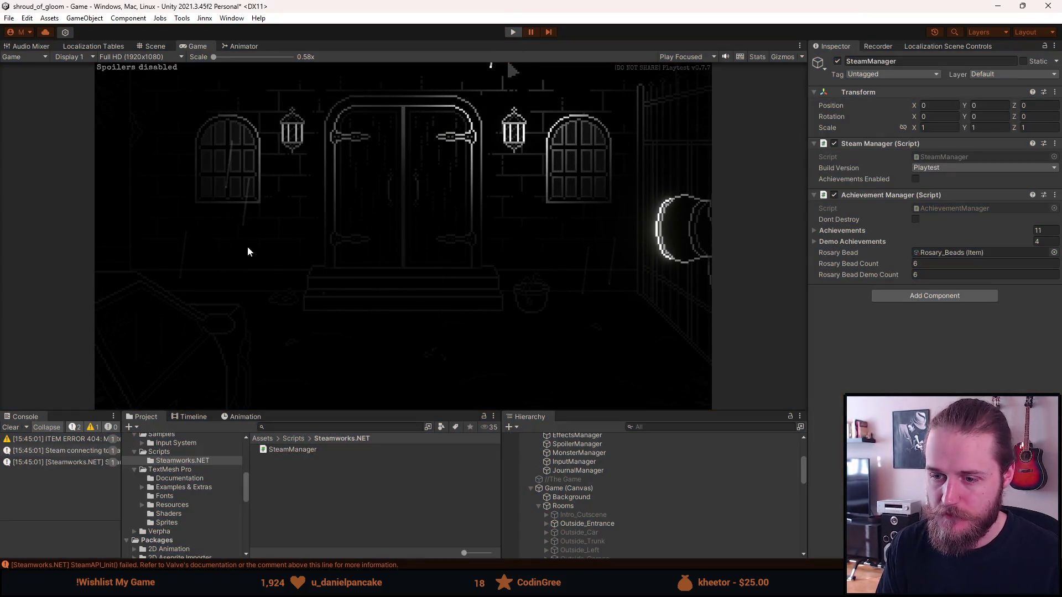
- Search the Project for chirpy.tmp and open the Chirpy.TMPro script in Visual Studio
{"action": "type", "text": "chirpy.tmp"}
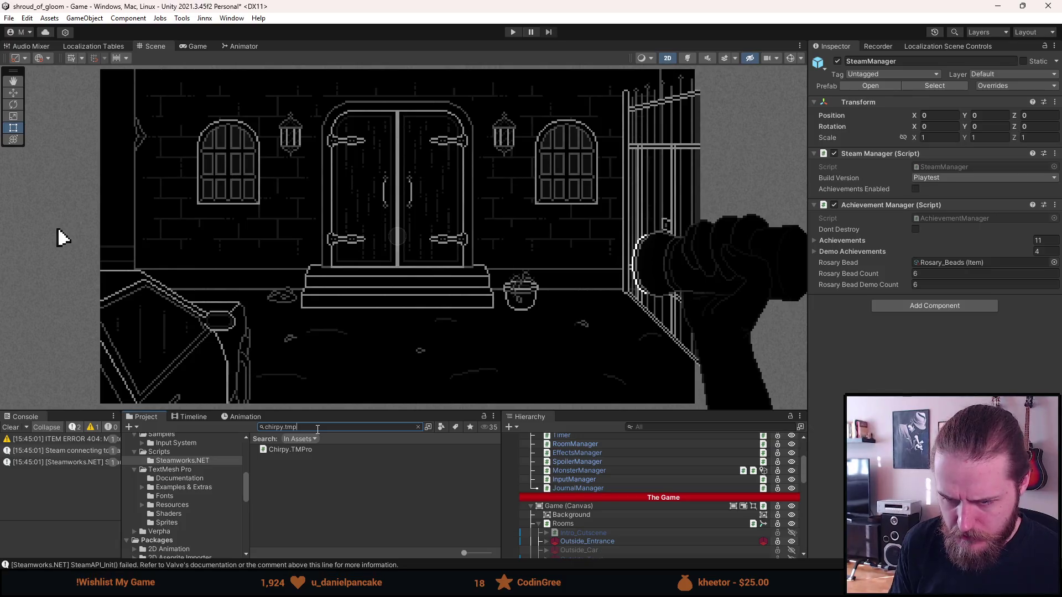
{"action": "double_click", "coordinate": [301, 449]}
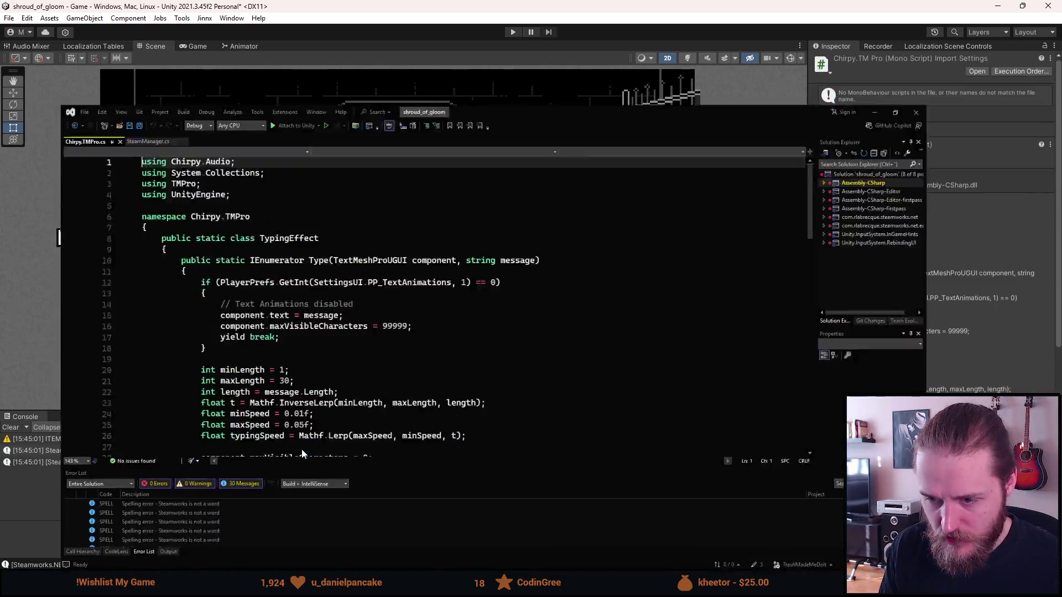
{"action": "scroll", "coordinate": [281, 290], "scroll_direction": "down", "scroll_amount": 6}
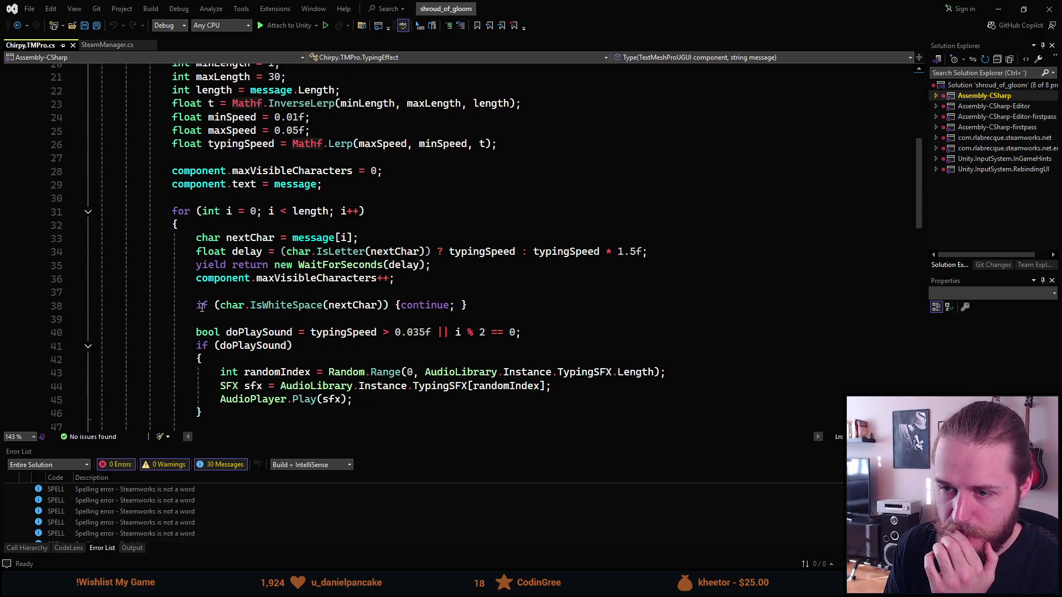
{"action": "scroll", "coordinate": [201, 307], "scroll_direction": "down", "scroll_amount": 1}
{"action": "scroll", "coordinate": [259, 270], "scroll_direction": "up", "scroll_amount": 5}
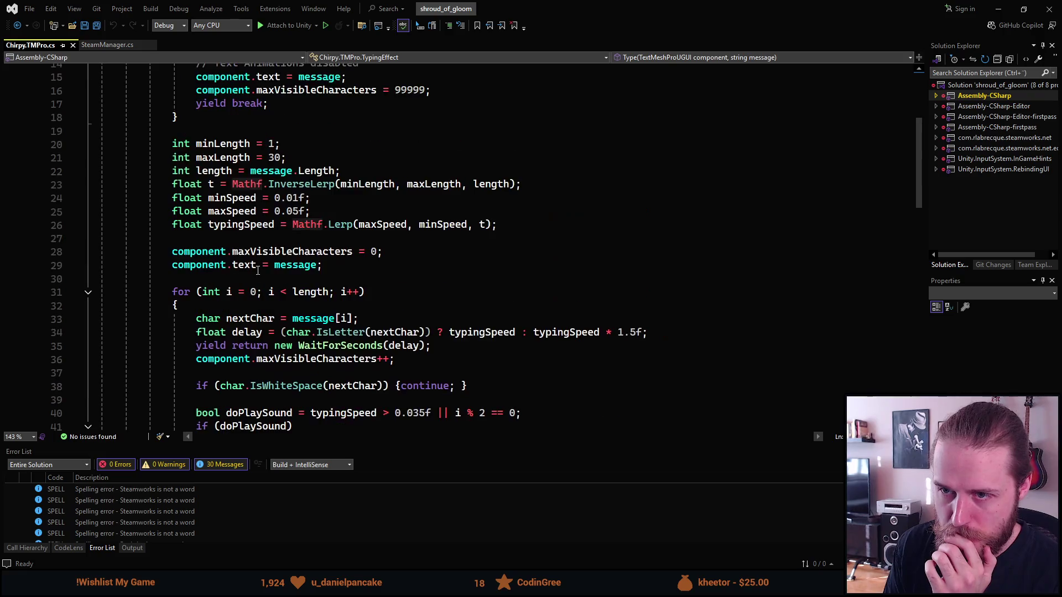
- Review TypingEffect.Type, selecting the three doPlaySound sound-playing lines 43–45
{"action": "left_click", "coordinate": [422, 157]}
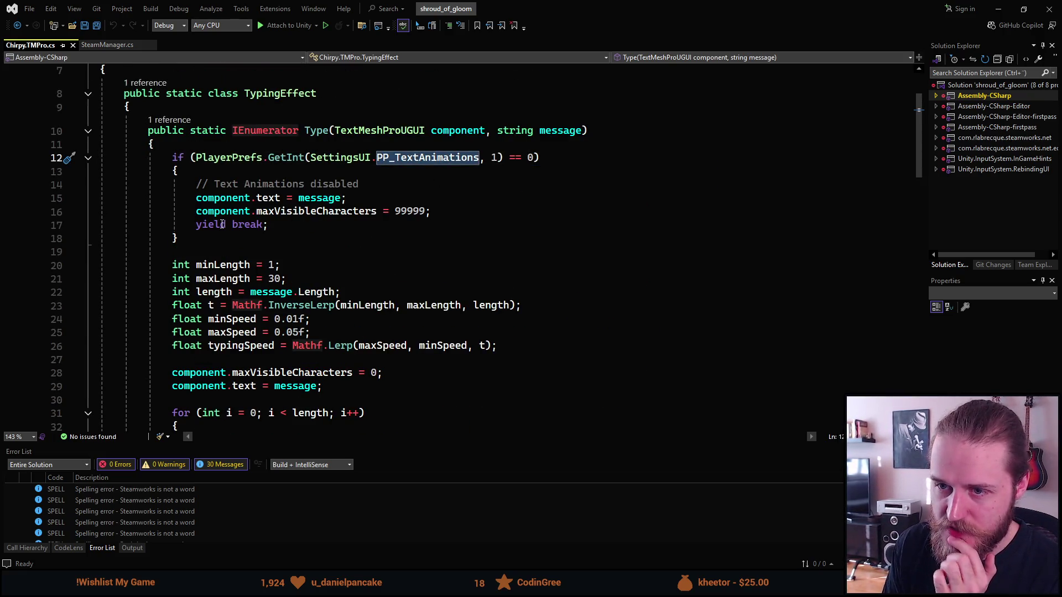
{"action": "left_click_drag", "start_coordinate": [371, 203], "coordinate": [168, 198]}
{"action": "left_click", "coordinate": [332, 212]}
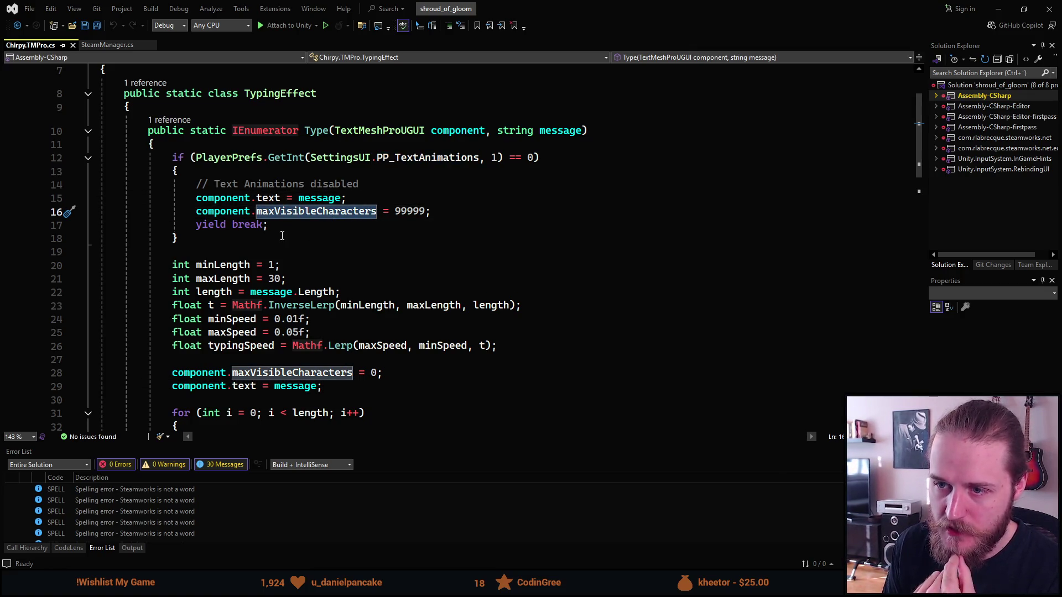
{"action": "left_click", "coordinate": [216, 226]}
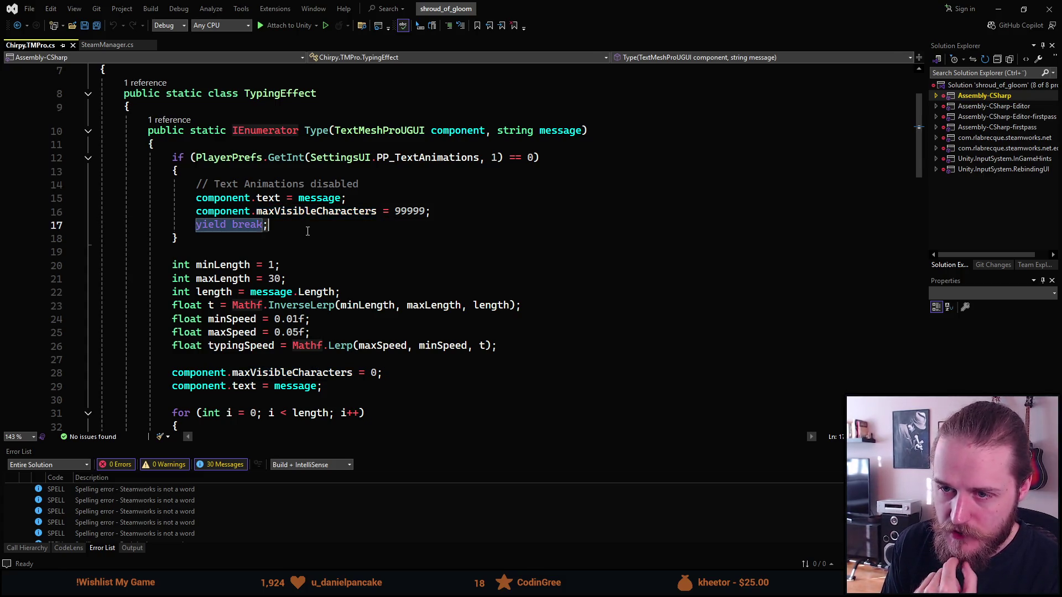
{"action": "scroll", "coordinate": [219, 231], "scroll_direction": "down", "scroll_amount": 5}
{"action": "scroll", "coordinate": [277, 276], "scroll_direction": "down", "scroll_amount": 1}
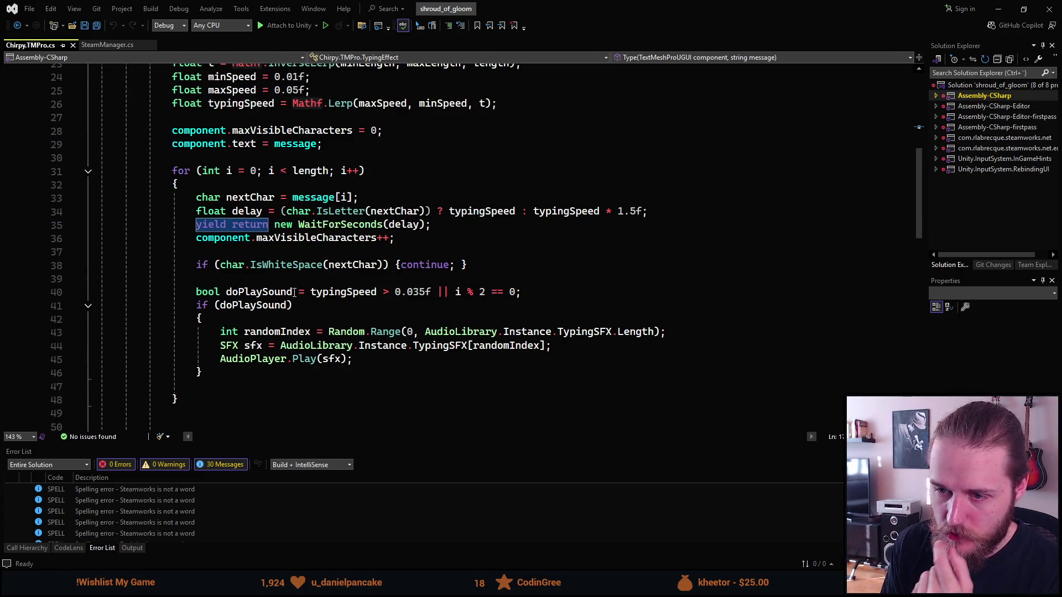
{"action": "left_click", "coordinate": [235, 305]}
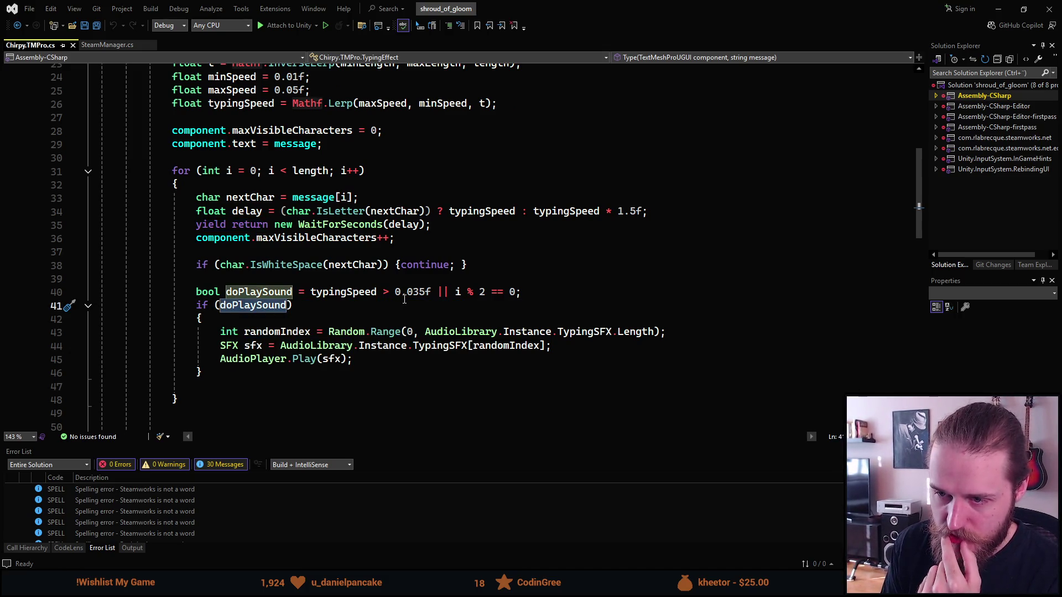
{"action": "mouse_move", "coordinate": [371, 357]}
{"action": "left_mouse_down"}
{"action": "mouse_move", "coordinate": [221, 346]}
{"action": "mouse_move", "coordinate": [221, 333]}
{"action": "left_mouse_up"}
{"action": "key", "text": "ctrl+c"}
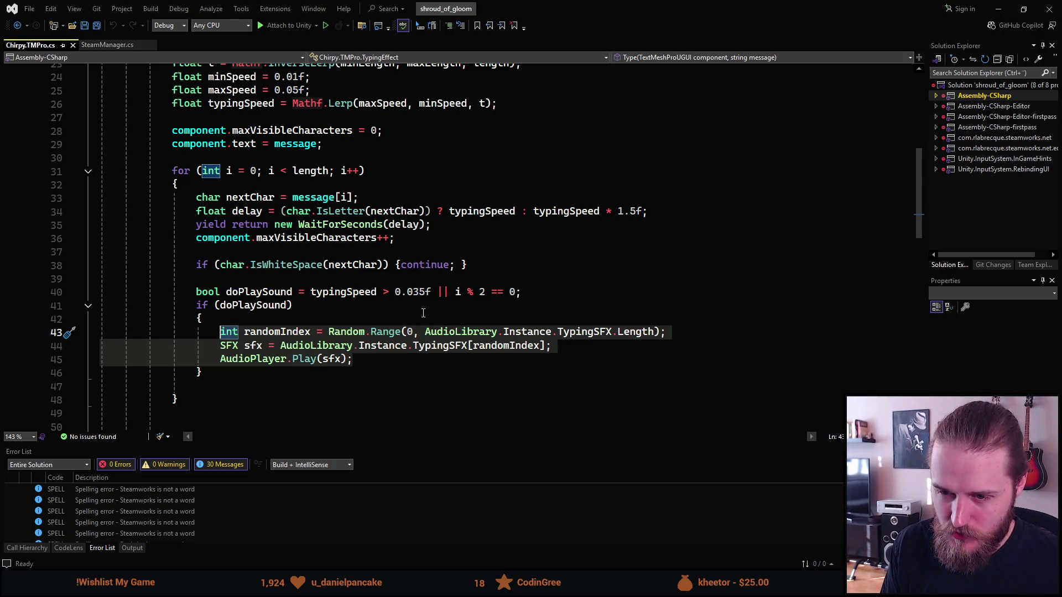
- Select the old commented-out loop block near the end of the file
{"action": "scroll", "coordinate": [423, 313], "scroll_direction": "up", "scroll_amount": 8}
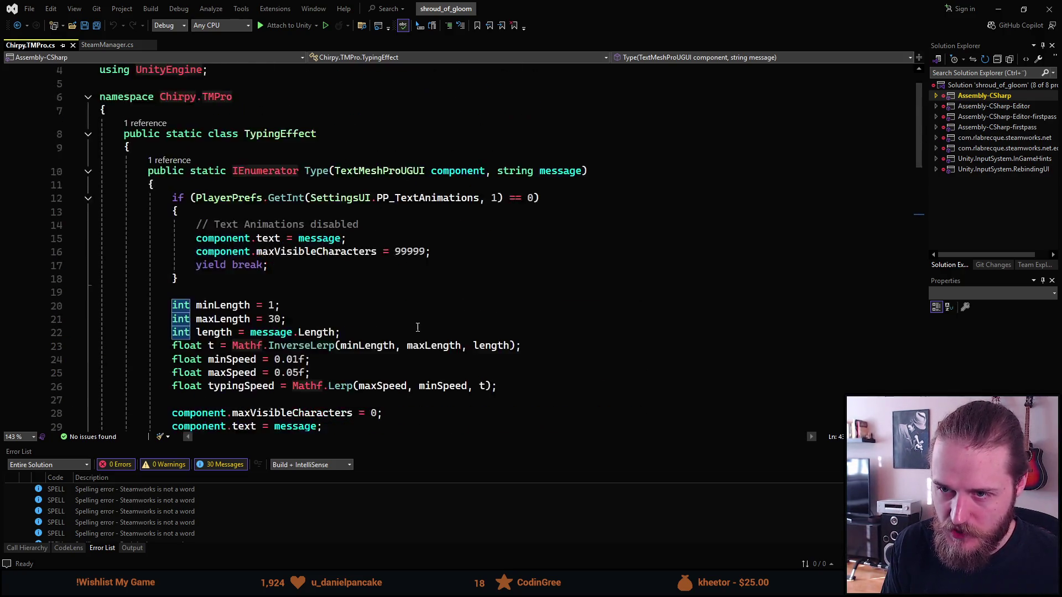
{"action": "left_click", "coordinate": [436, 293]}
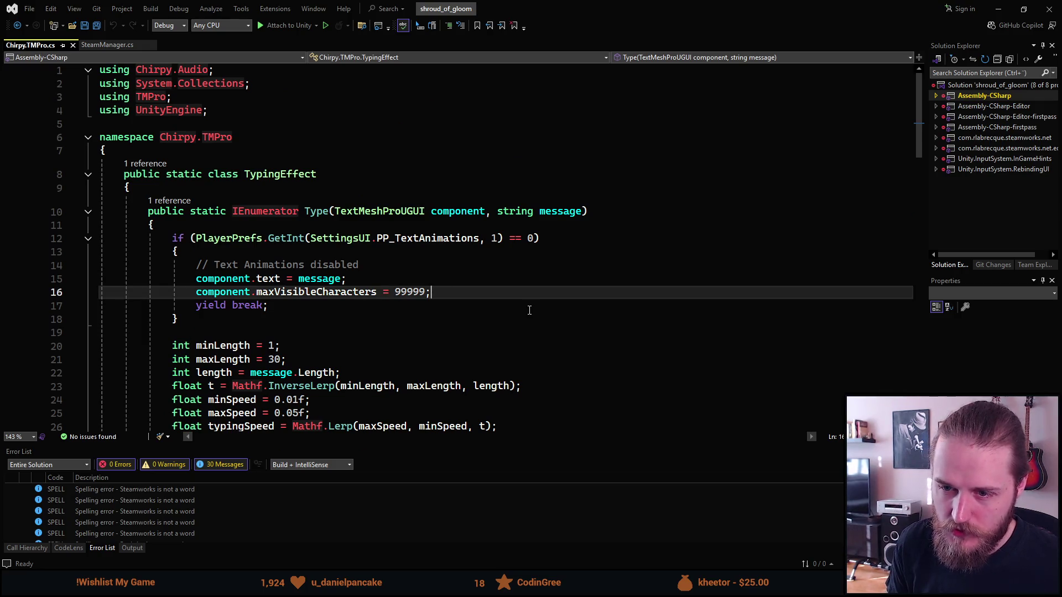
{"action": "scroll", "coordinate": [386, 272], "scroll_direction": "down", "scroll_amount": 10}
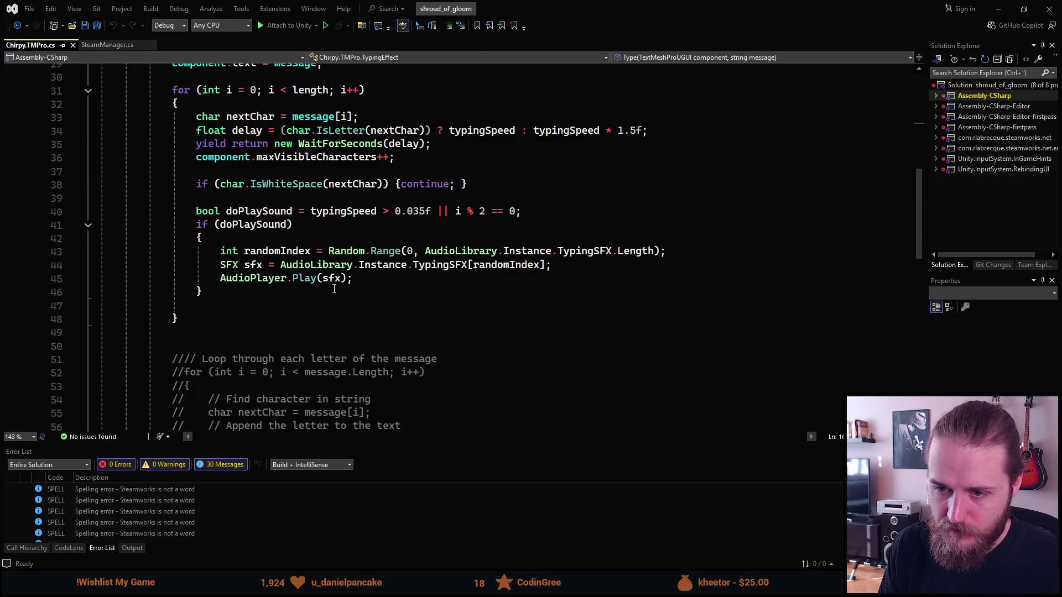
{"action": "scroll", "coordinate": [301, 293], "scroll_direction": "down", "scroll_amount": 6}
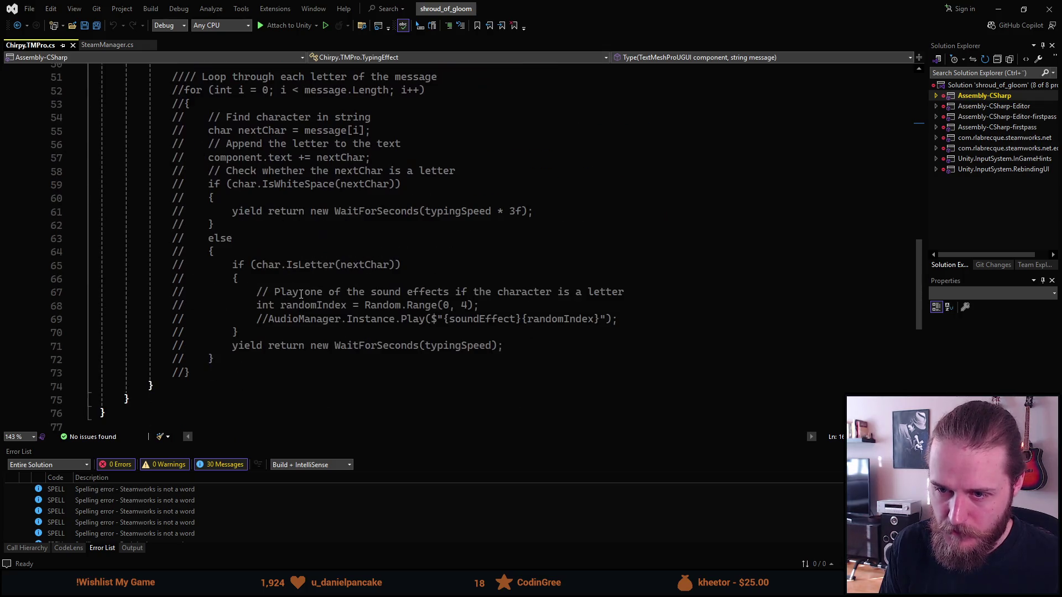
{"action": "left_click_drag", "start_coordinate": [220, 370], "coordinate": [104, 211]}
- Delete the old commented-out loop block below the method
{"action": "key", "text": "BackSpace"}
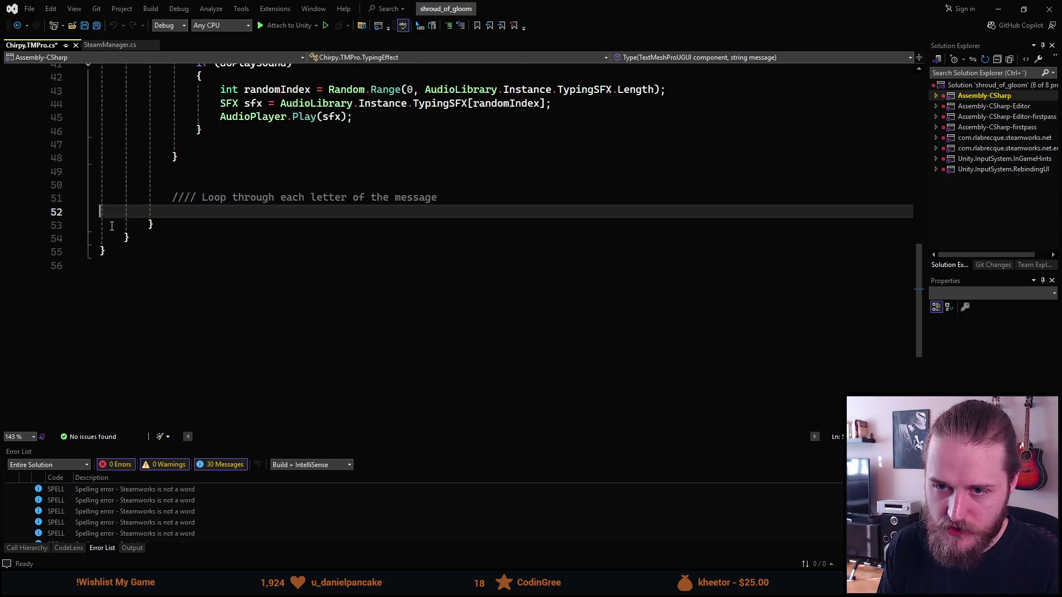
{"action": "key", "text": "BackSpace"}
{"action": "key", "text": "BackSpace"}
{"action": "key", "text": "BackSpace"}
{"action": "key", "text": "BackSpace"}
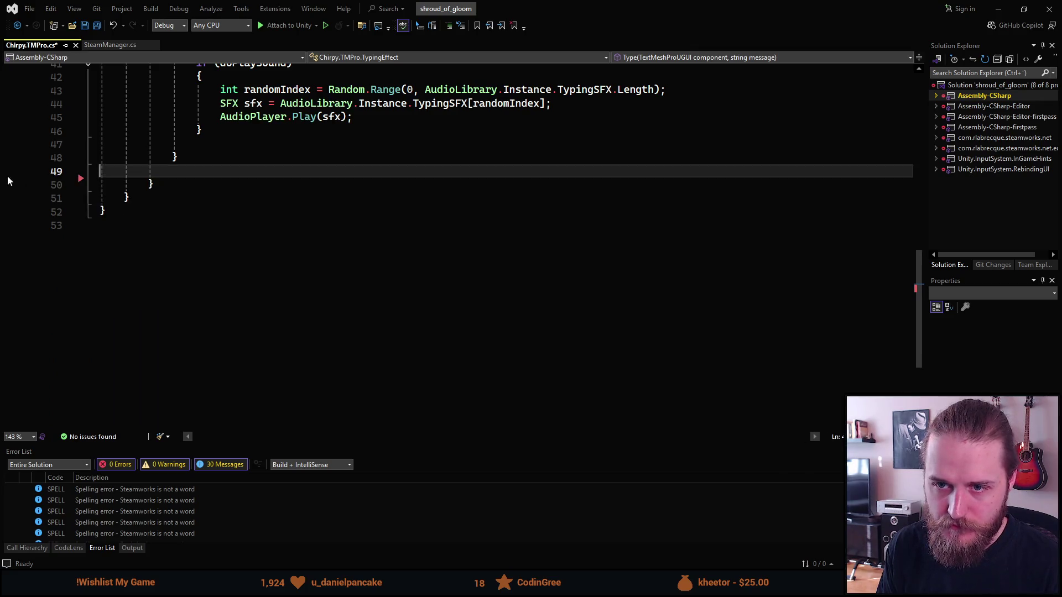
{"action": "left_click", "coordinate": [182, 183]}
{"action": "scroll", "coordinate": [181, 183], "scroll_direction": "up", "scroll_amount": 13}
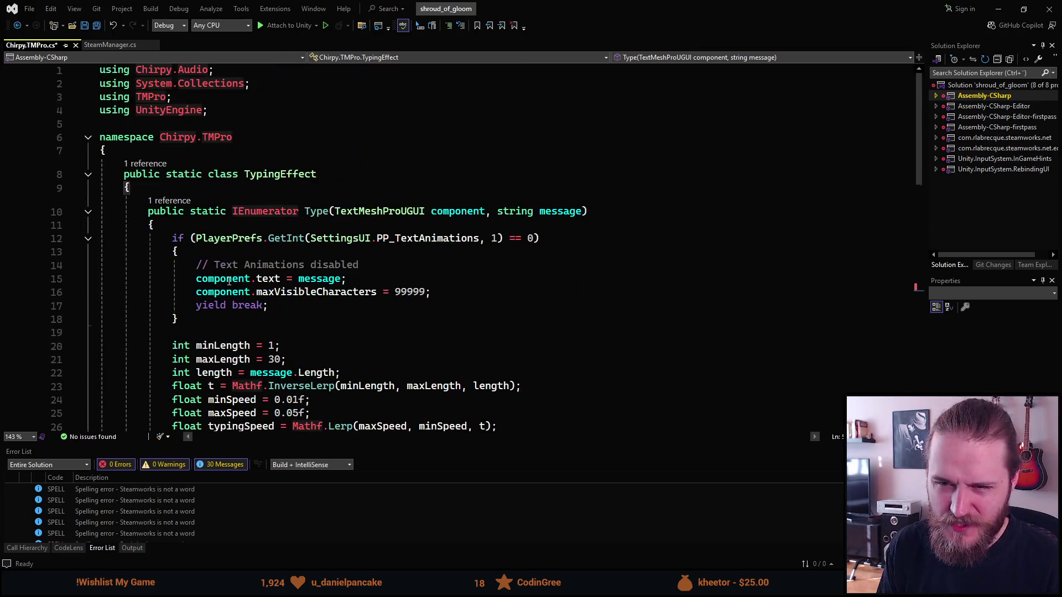
{"action": "scroll", "coordinate": [280, 273], "scroll_direction": "down", "scroll_amount": 13}
- Add a public static void PlayTypingSoundEffect() method and paste the random typing-sound lines into it
{"action": "key", "text": "Return"}
{"action": "key", "text": "Return"}
{"action": "type", "text": "public static "}
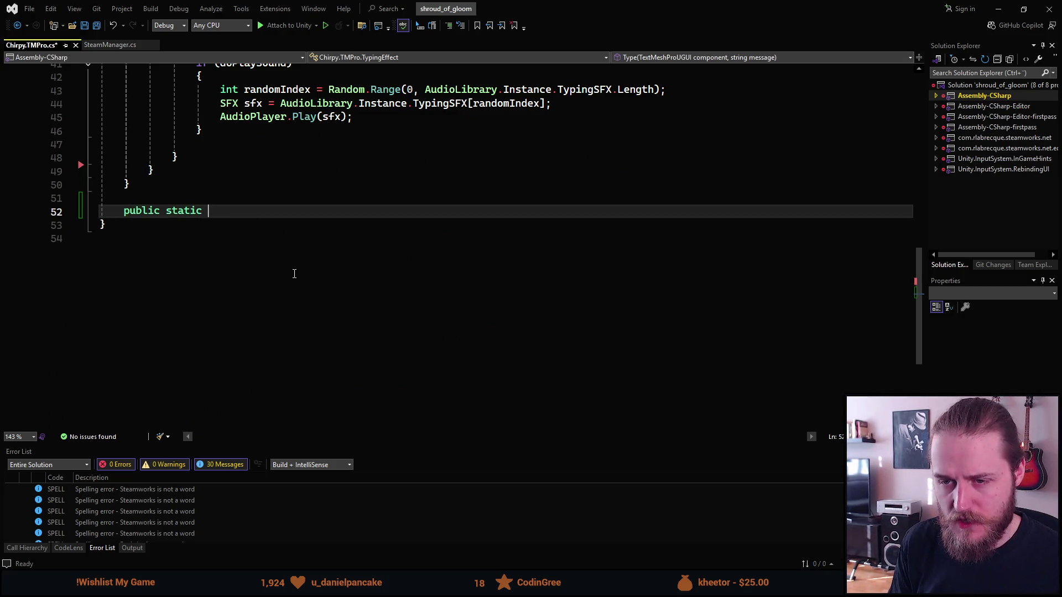
{"action": "type", "text": "void "}
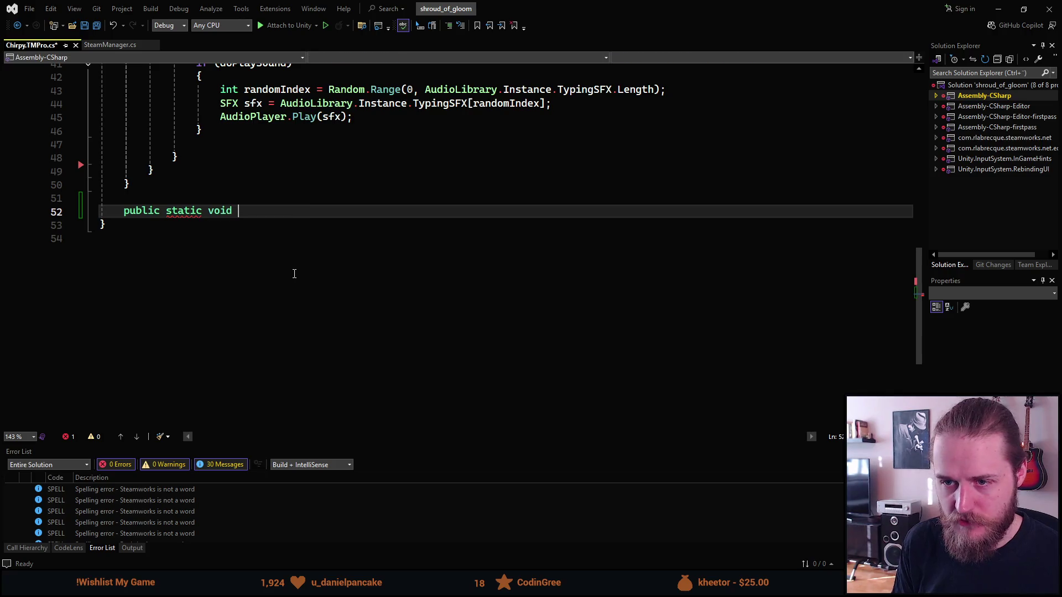
{"action": "type", "text": "PlayTy"}
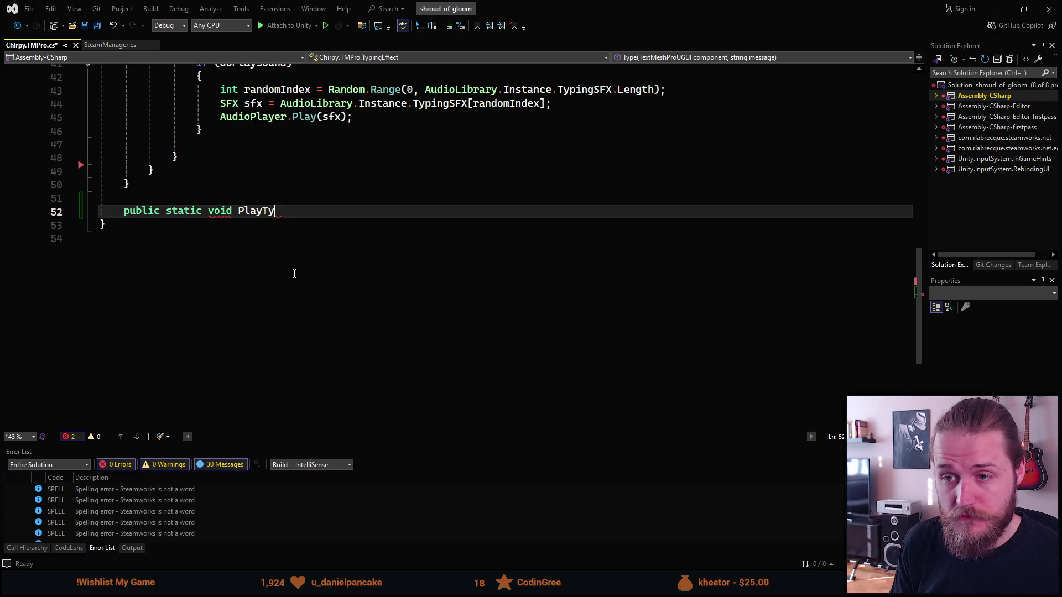
{"action": "type", "text": "pingSoundE"}
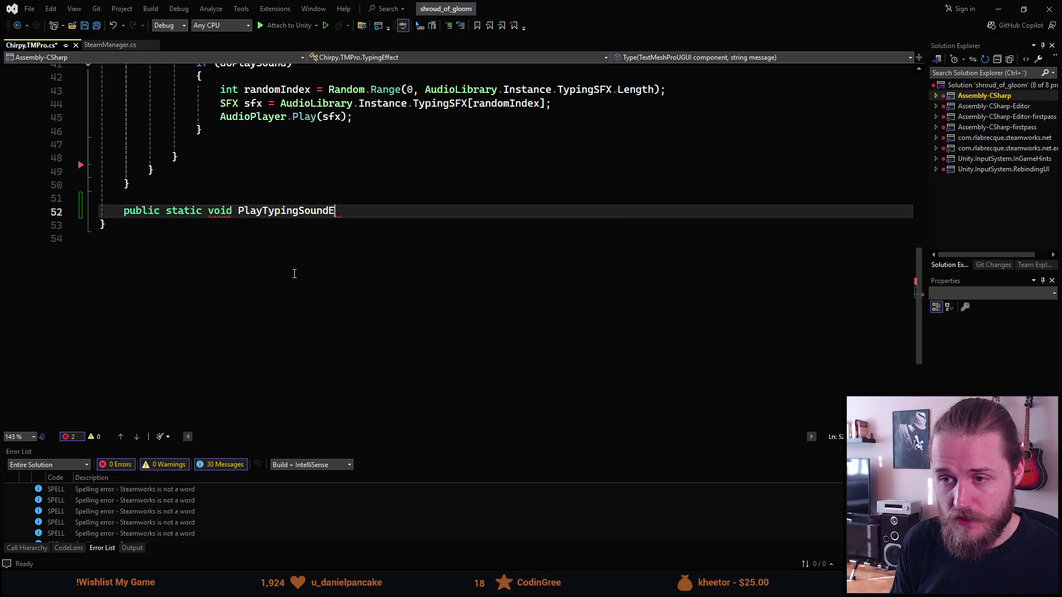
{"action": "type", "text": "ffect("}
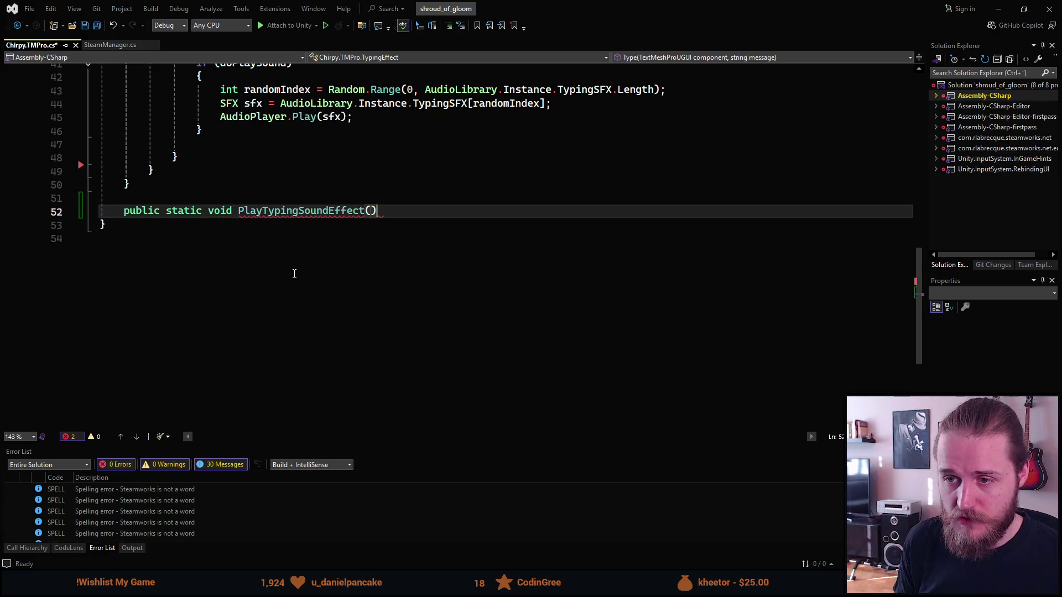
{"action": "type", "text": ")"}
{"action": "key", "text": "Return"}
{"action": "type", "text": "{"}
{"action": "key", "text": "Return"}
{"action": "key", "text": "ctrl+v"}
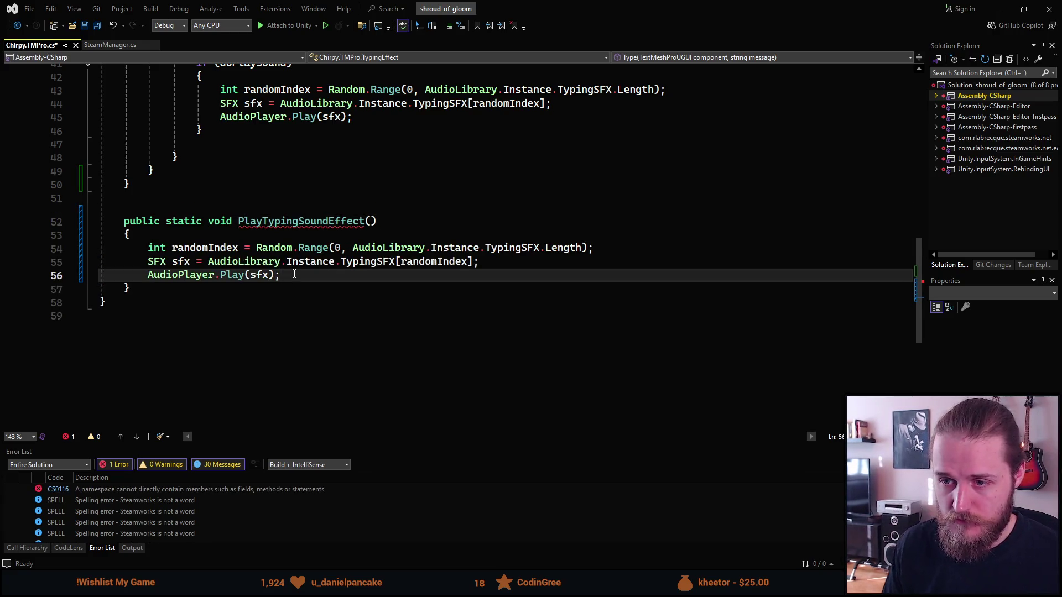
- Select and remove the misplaced PlayTypingSoundEffect method from after the class
{"action": "mouse_move", "coordinate": [295, 227]}
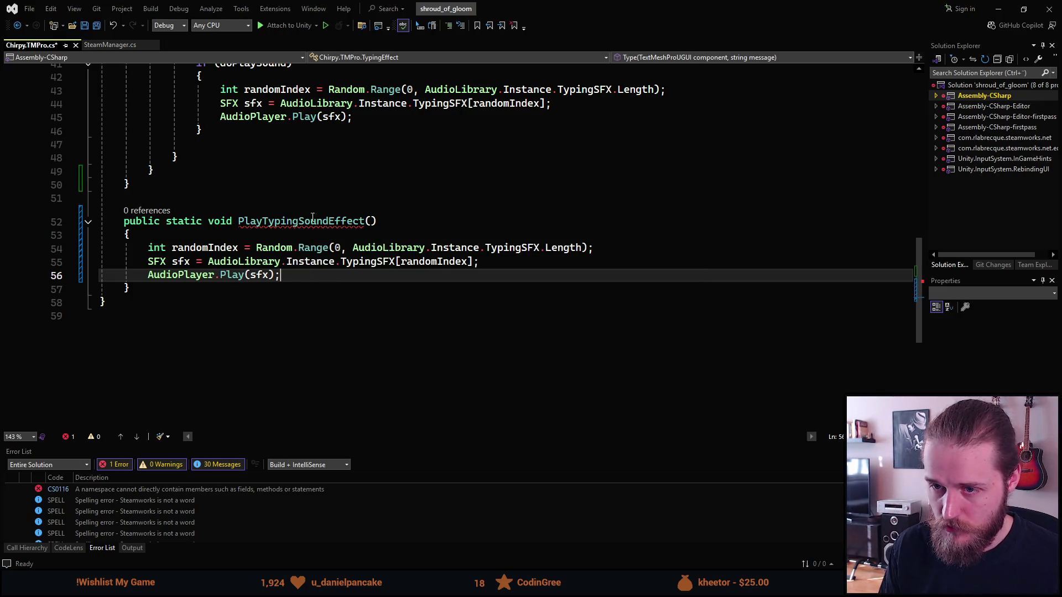
{"action": "scroll", "coordinate": [303, 253], "scroll_direction": "up", "scroll_amount": 12}
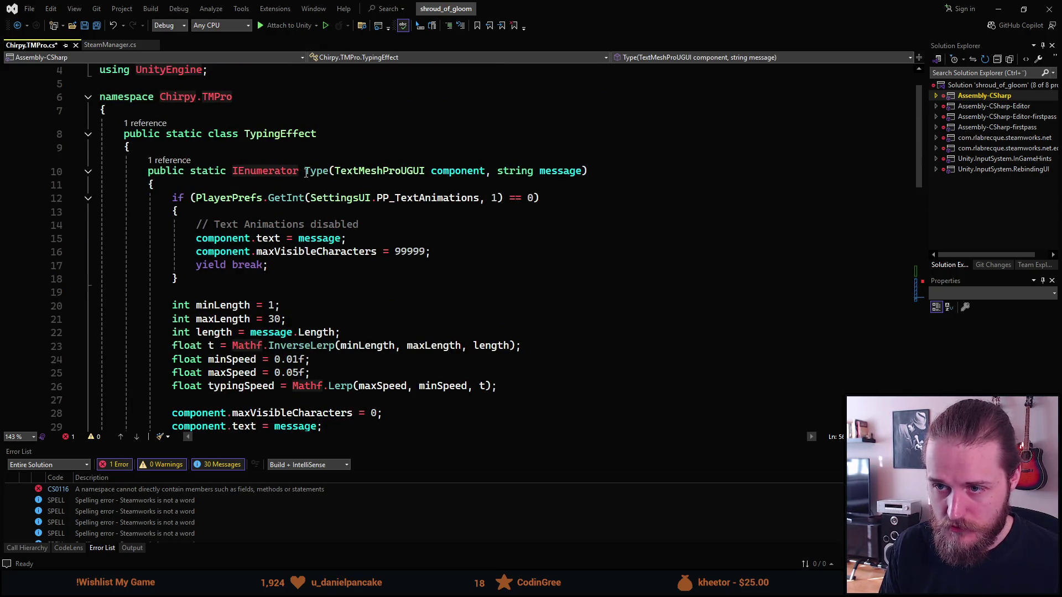
{"action": "scroll", "coordinate": [306, 172], "scroll_direction": "down", "scroll_amount": 10}
{"action": "scroll", "coordinate": [146, 270], "scroll_direction": "up", "scroll_amount": 11}
{"action": "scroll", "coordinate": [249, 167], "scroll_direction": "down", "scroll_amount": 12}
{"action": "left_click_drag", "start_coordinate": [133, 330], "coordinate": [108, 266]}
{"action": "key", "text": "ctrl+c"}
{"action": "key", "text": "Delete"}
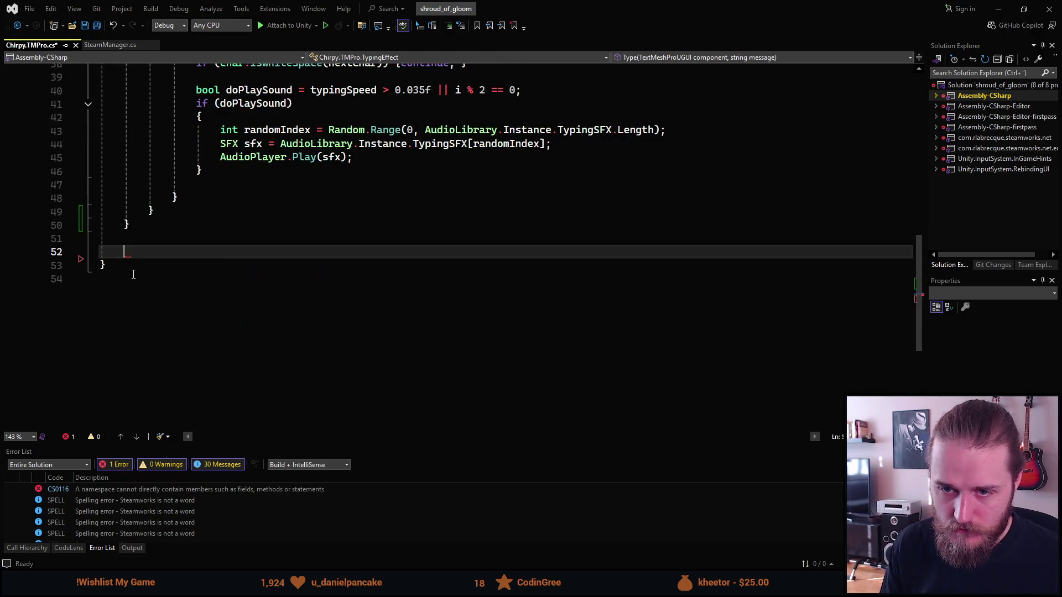
- Paste PlayTypingSoundEffect inside the TypingEffect class before its closing brace
{"action": "key", "text": "BackSpace"}
{"action": "key", "text": "BackSpace"}
{"action": "key", "text": "Up"}
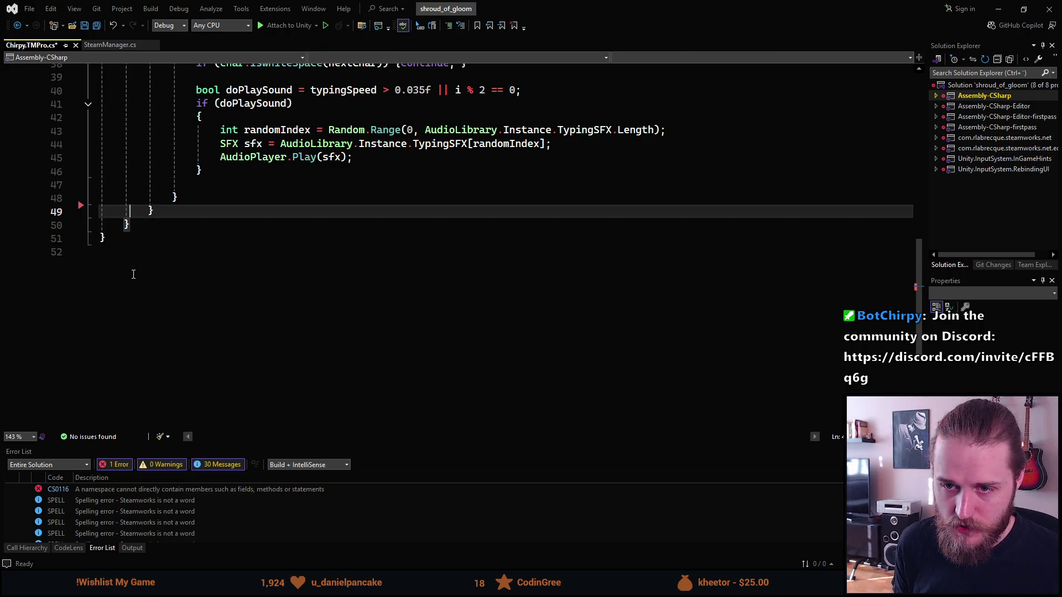
{"action": "key", "text": "Return"}
{"action": "key", "text": "Return"}
{"action": "key", "text": "ctrl+v"}
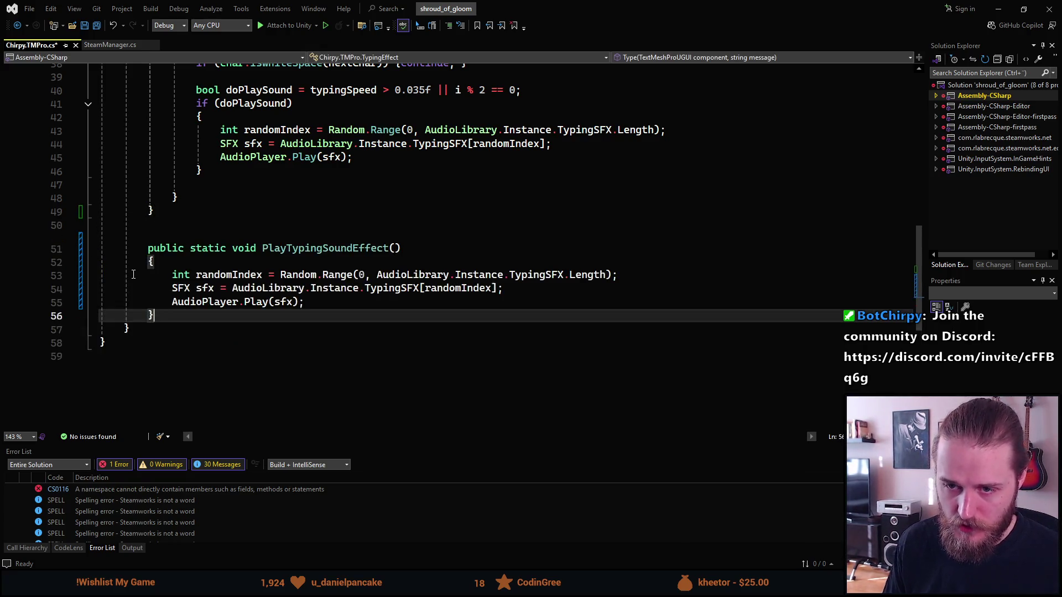
{"action": "scroll", "coordinate": [355, 297], "scroll_direction": "up", "scroll_amount": 1}
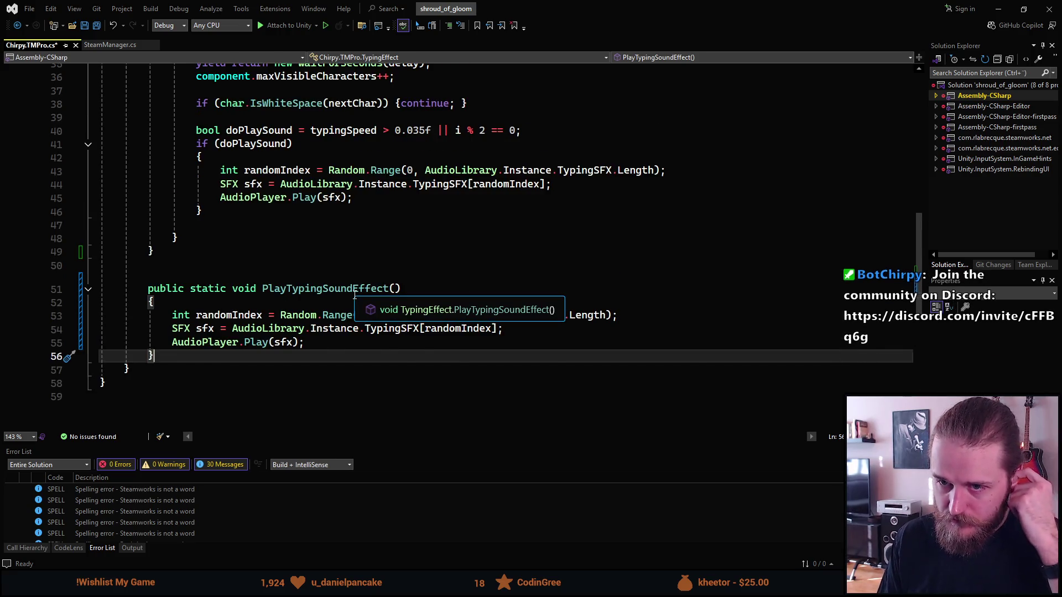
{"action": "scroll", "coordinate": [355, 297], "scroll_direction": "up", "scroll_amount": 1}
{"action": "left_click_drag", "start_coordinate": [352, 238], "coordinate": [216, 207]}
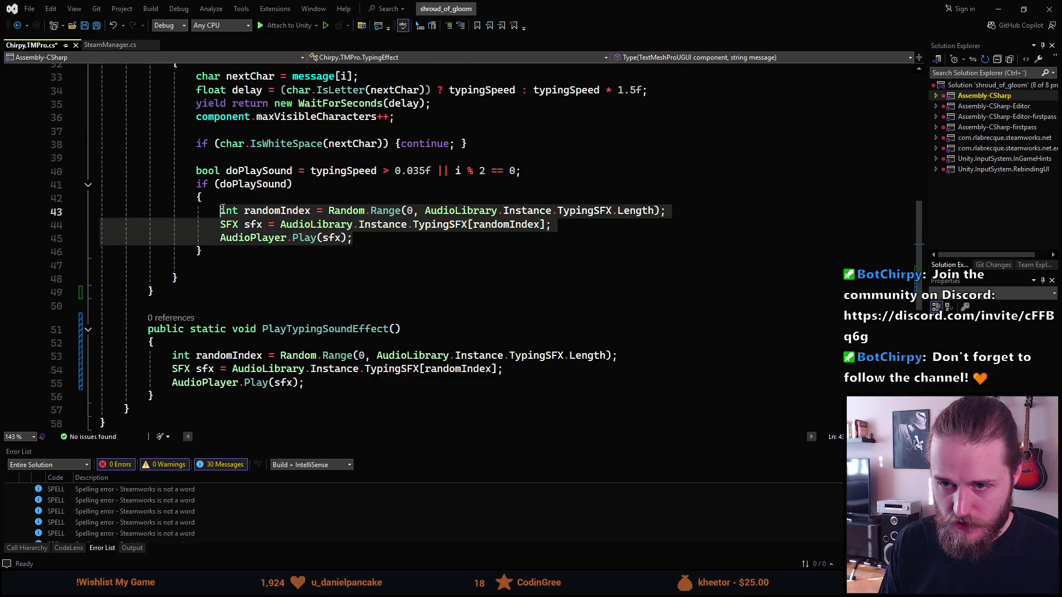
- Replace the sound-playing lines 43–45 with a PlayTypingSoundEffect(); call
{"action": "type", "text": "PlayT"}
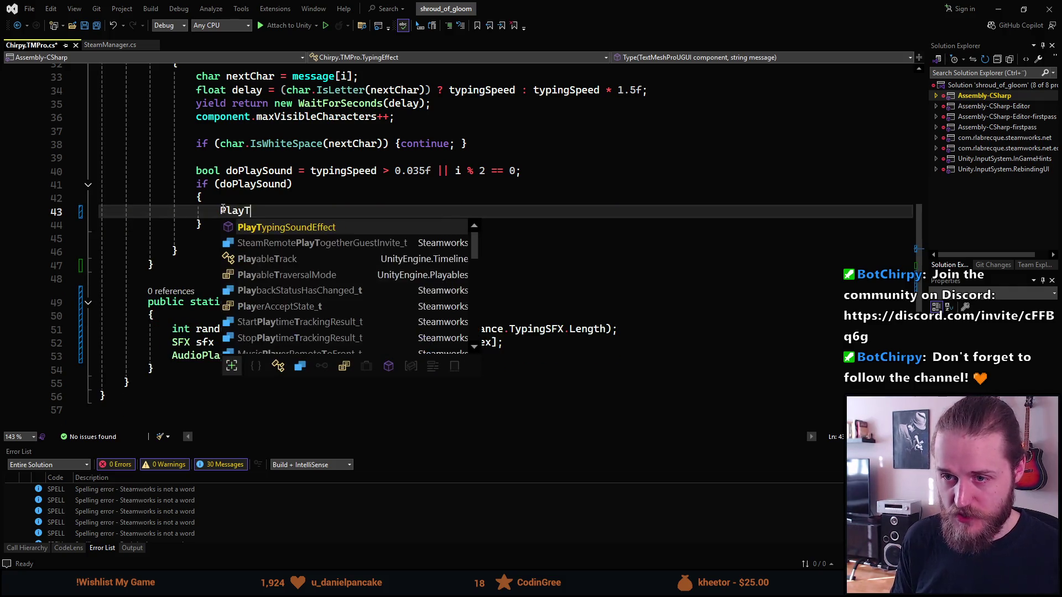
{"action": "key", "text": "Tab"}
{"action": "type", "text": "))="}
{"action": "key", "text": "BackSpace"}
{"action": "type", "text": "();"}
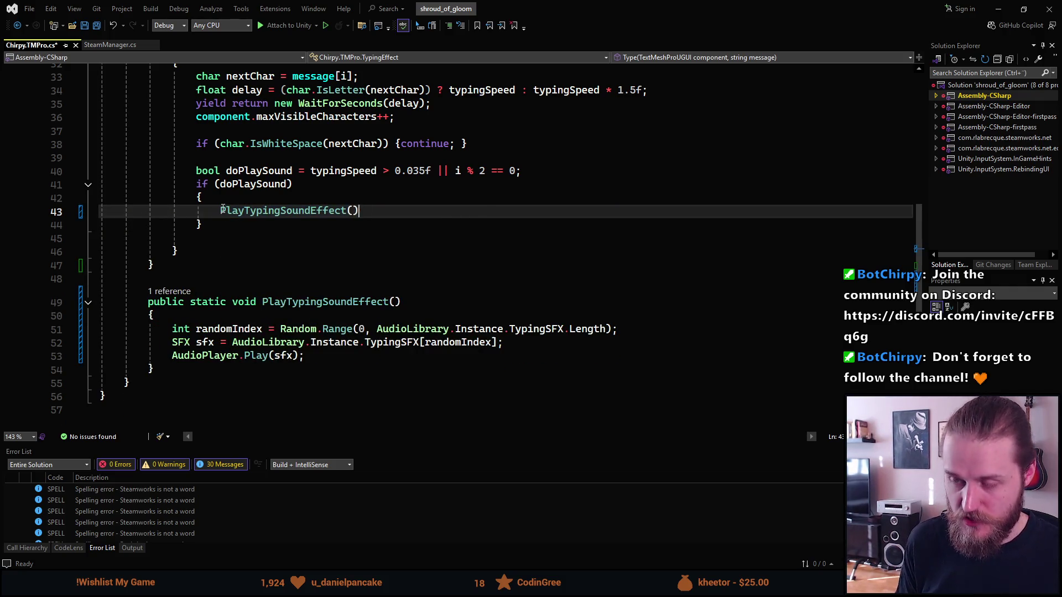
- Add PlayTypingSoundEffect(); after maxVisibleCharacters = 99999, save Chirpy.TMPro.cs, and return to Unity
{"action": "scroll", "coordinate": [297, 225], "scroll_direction": "up", "scroll_amount": 4}
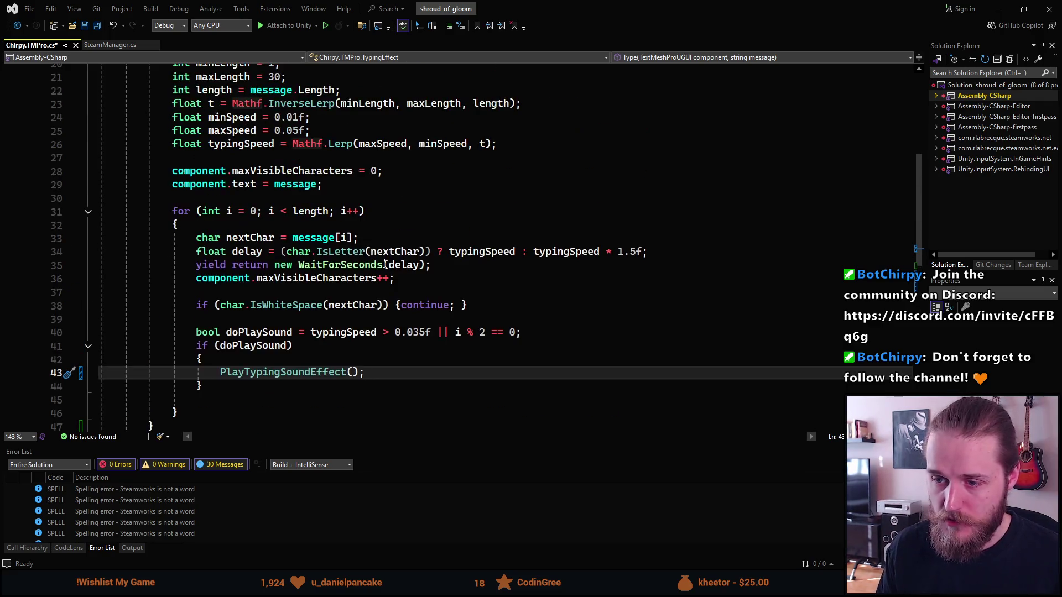
{"action": "scroll", "coordinate": [385, 264], "scroll_direction": "up", "scroll_amount": 6}
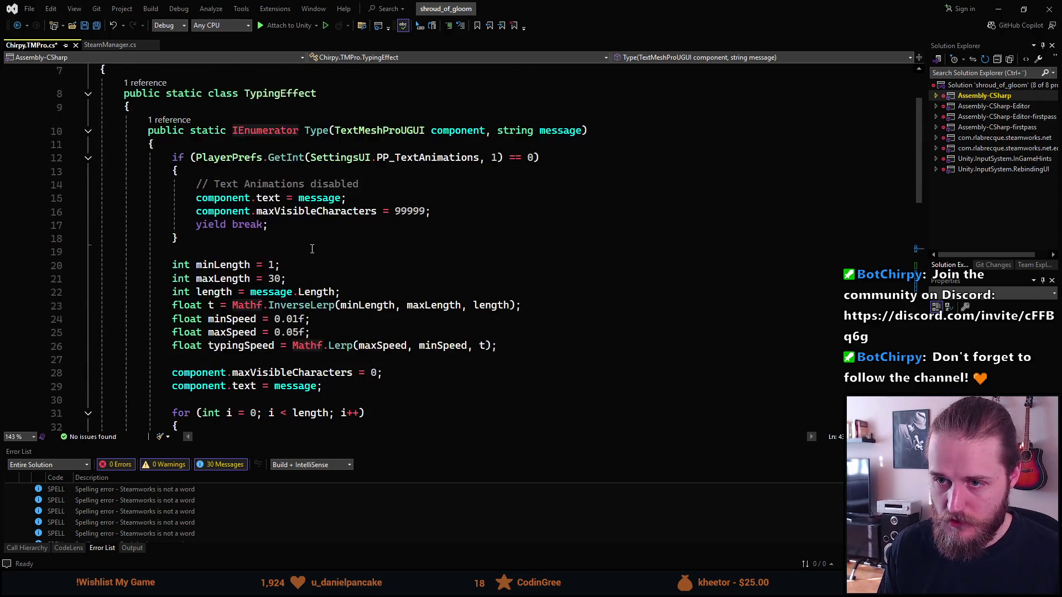
{"action": "left_click", "coordinate": [451, 297]}
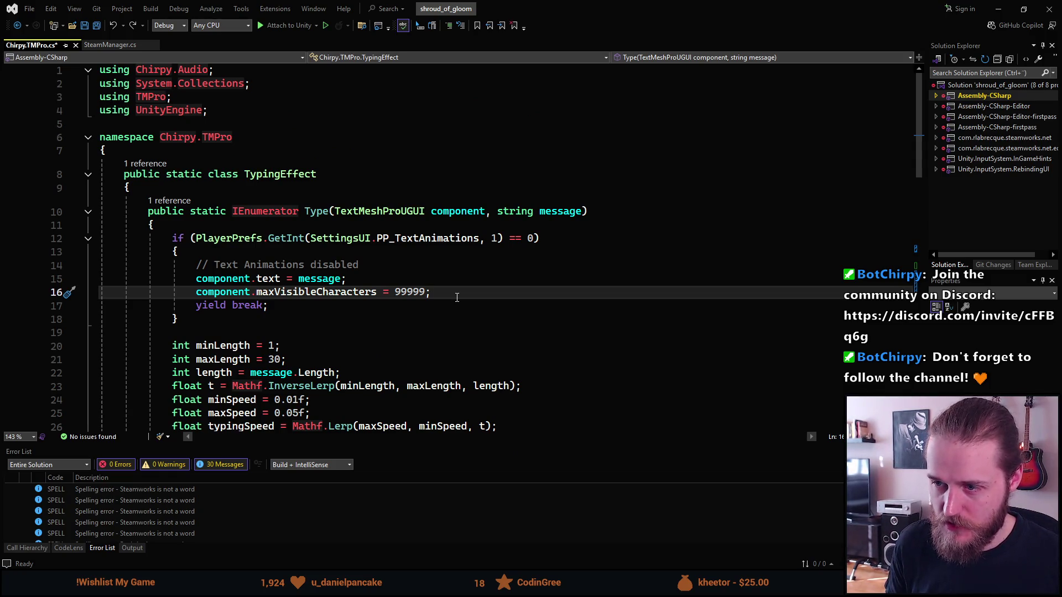
{"action": "key", "text": "Return"}
{"action": "type", "text": "PlayTypingSoundEffect();"}
{"action": "key", "text": "Return"}
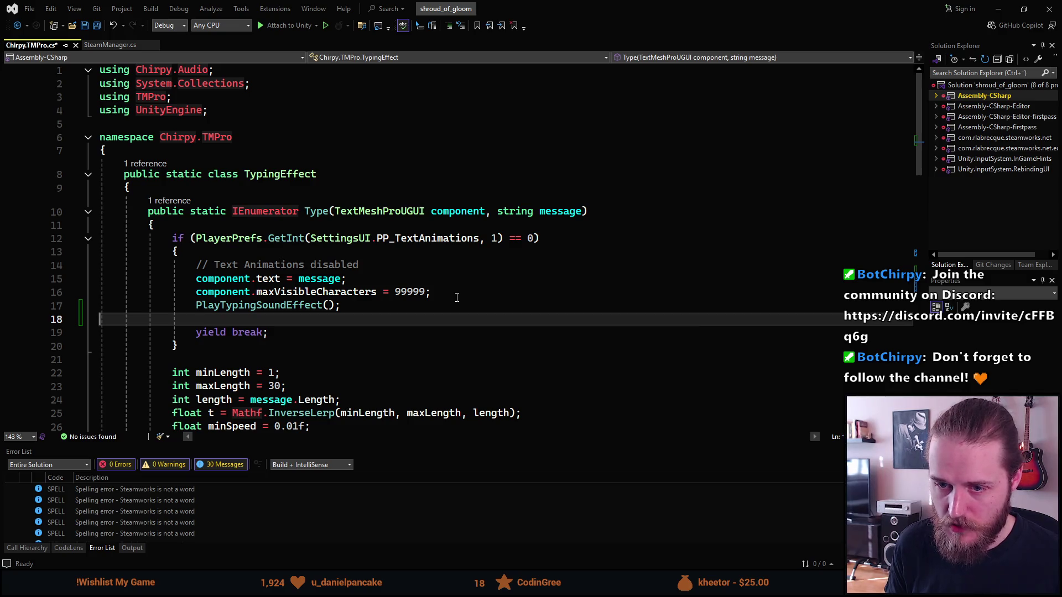
{"action": "key", "text": "BackSpace"}
{"action": "key", "text": "ctrl+s"}
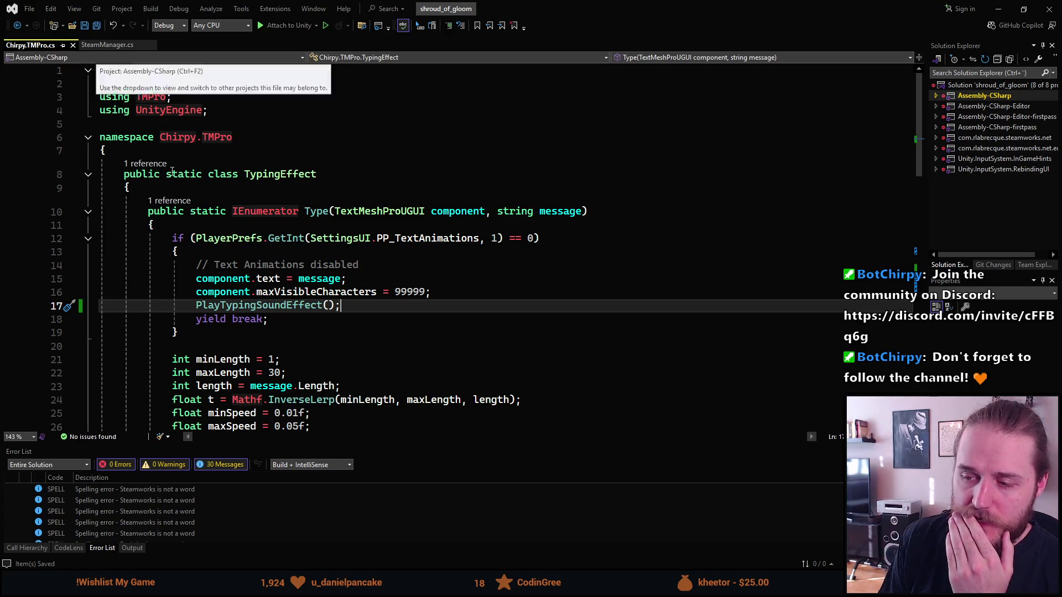
{"action": "key", "text": "alt+Tab"}
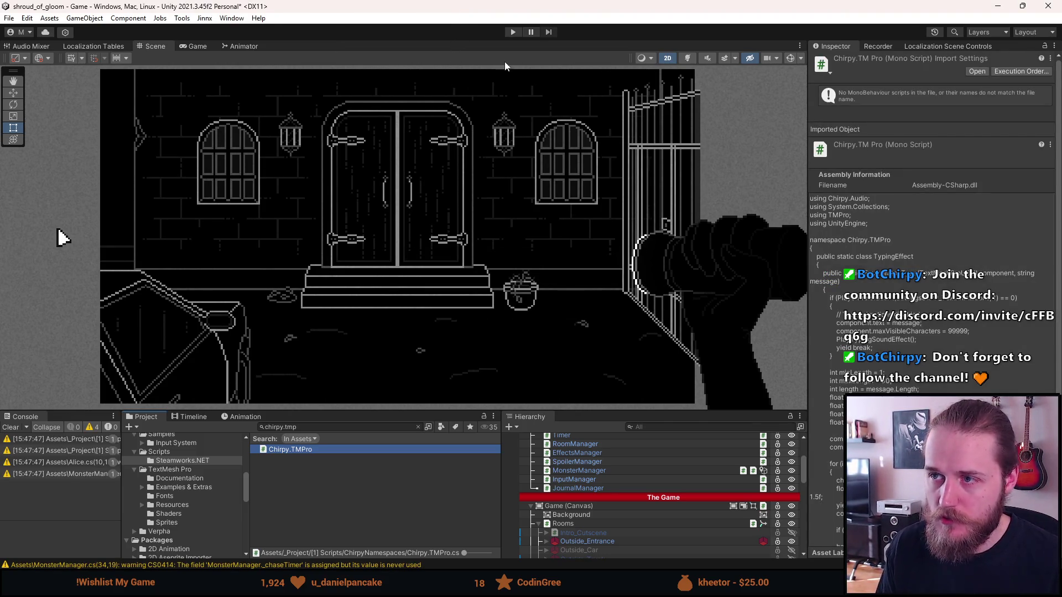
- Enter Play mode, enlarge the game view and use the hammer on the lower-left object
{"action": "left_click", "coordinate": [512, 32]}
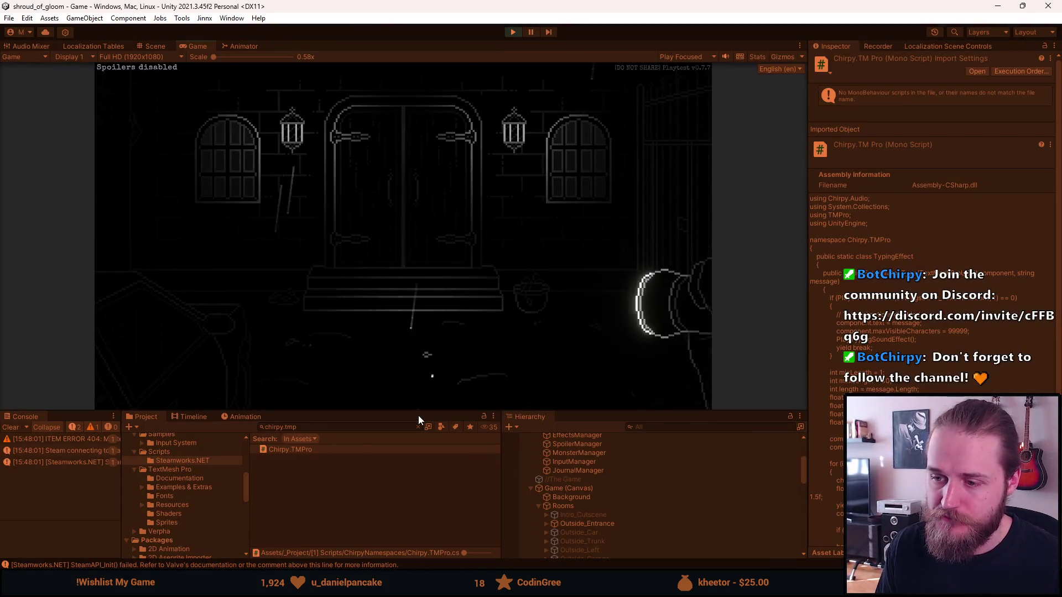
{"action": "left_click_drag", "start_coordinate": [419, 415], "coordinate": [419, 505]}
{"action": "left_click", "coordinate": [100, 437]}
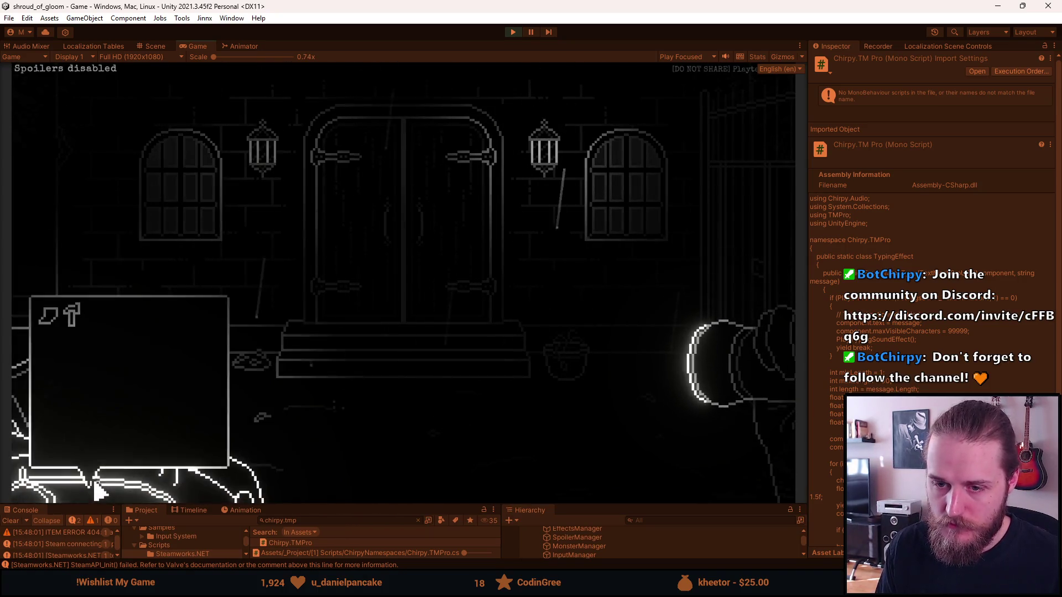
{"action": "left_click", "coordinate": [80, 329]}
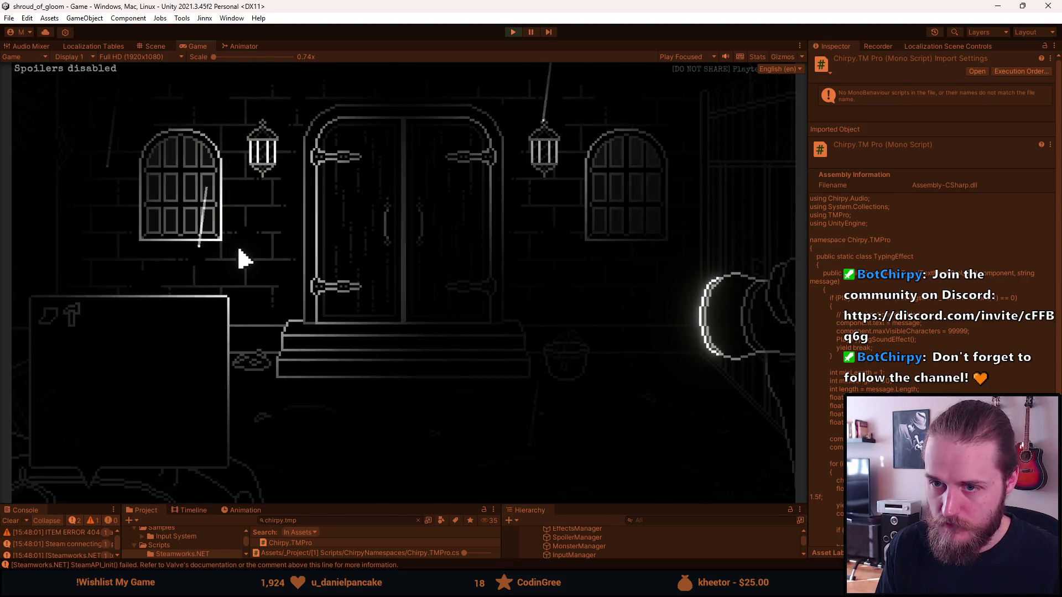
{"action": "left_click", "coordinate": [166, 431]}
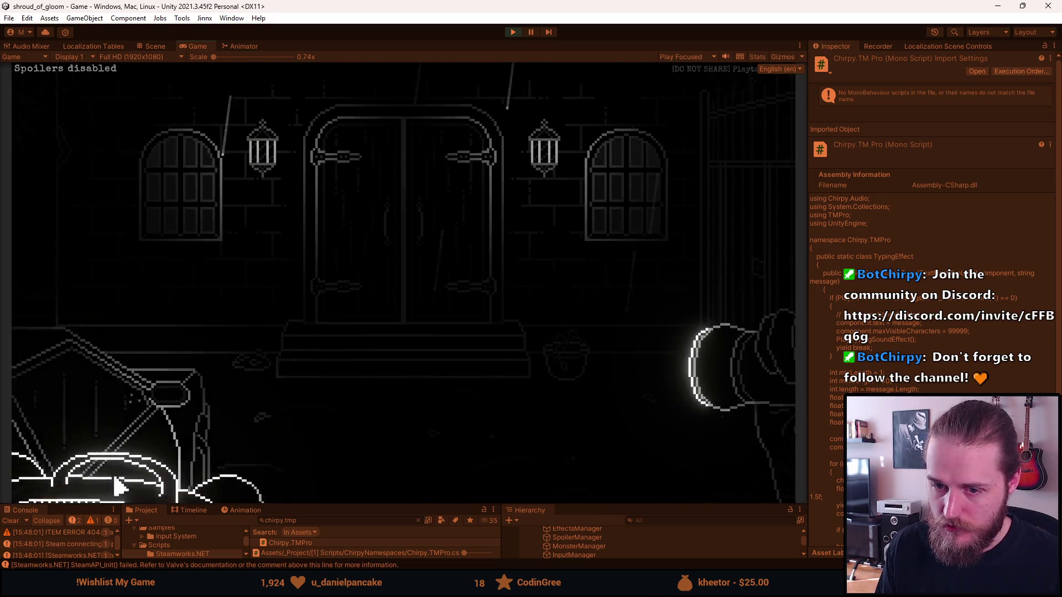
{"action": "left_click", "coordinate": [77, 205]}
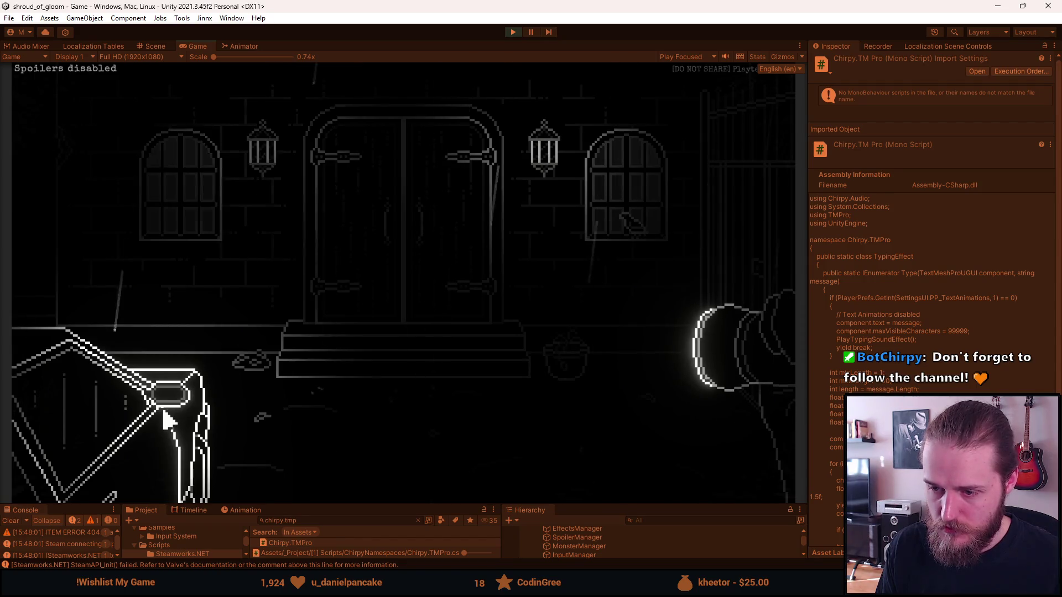
{"action": "left_click", "coordinate": [169, 423]}
- Open the pause menu's settings briefly, then walk through the barrel room onward
{"action": "key", "text": "Escape"}
{"action": "left_click", "coordinate": [381, 304]}
{"action": "key", "text": "Escape"}
{"action": "key", "text": "Escape"}
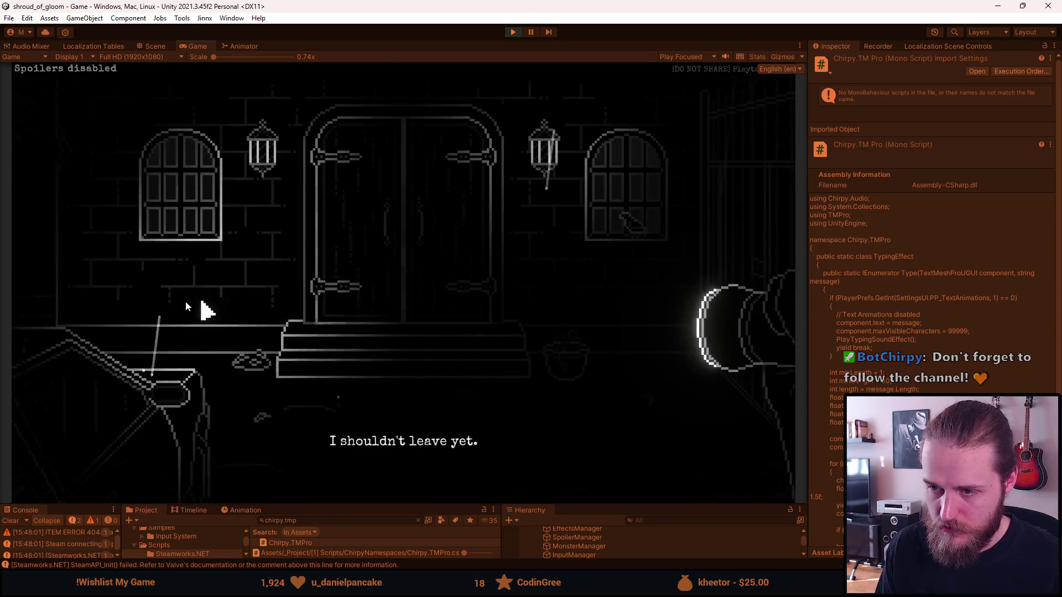
{"action": "left_click", "coordinate": [390, 271]}
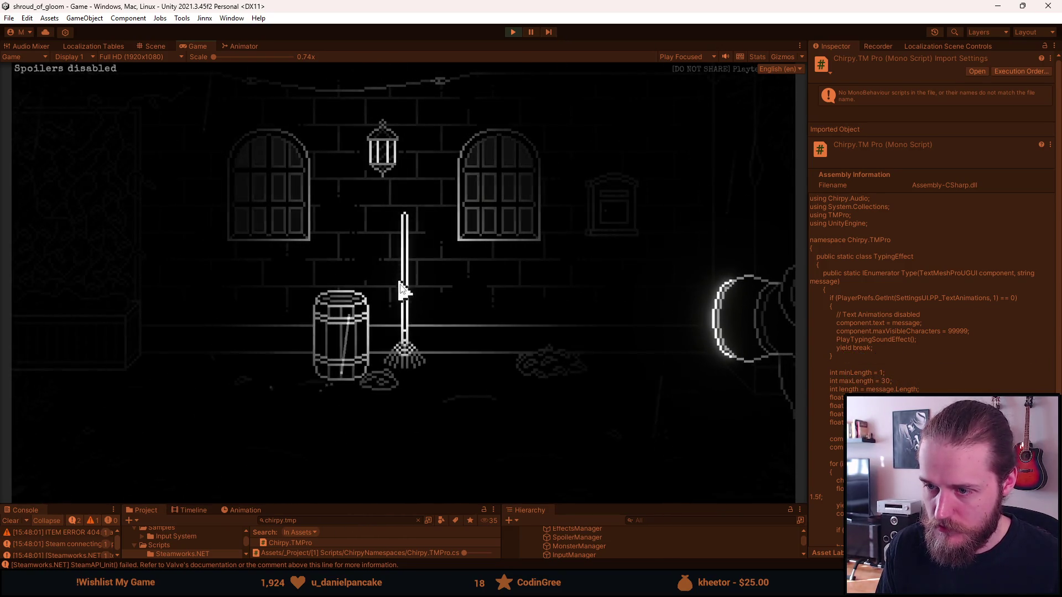
{"action": "left_click", "coordinate": [349, 306]}
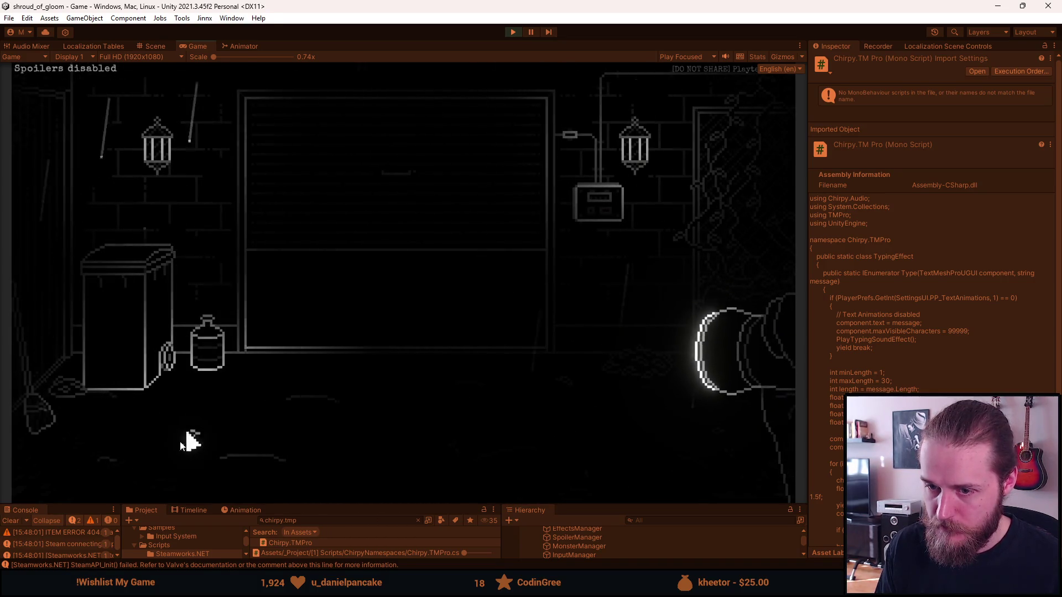
- Use the hammer on the trash bin repeatedly to trigger its repeated message
{"action": "left_click", "coordinate": [116, 474]}
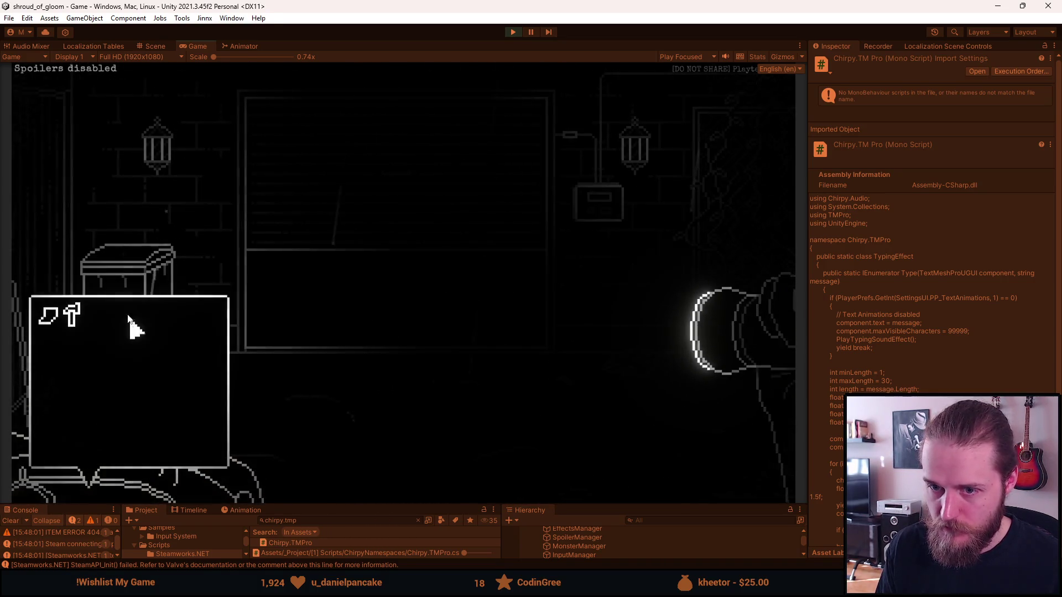
{"action": "left_click", "coordinate": [83, 326]}
{"action": "left_click", "coordinate": [123, 258]}
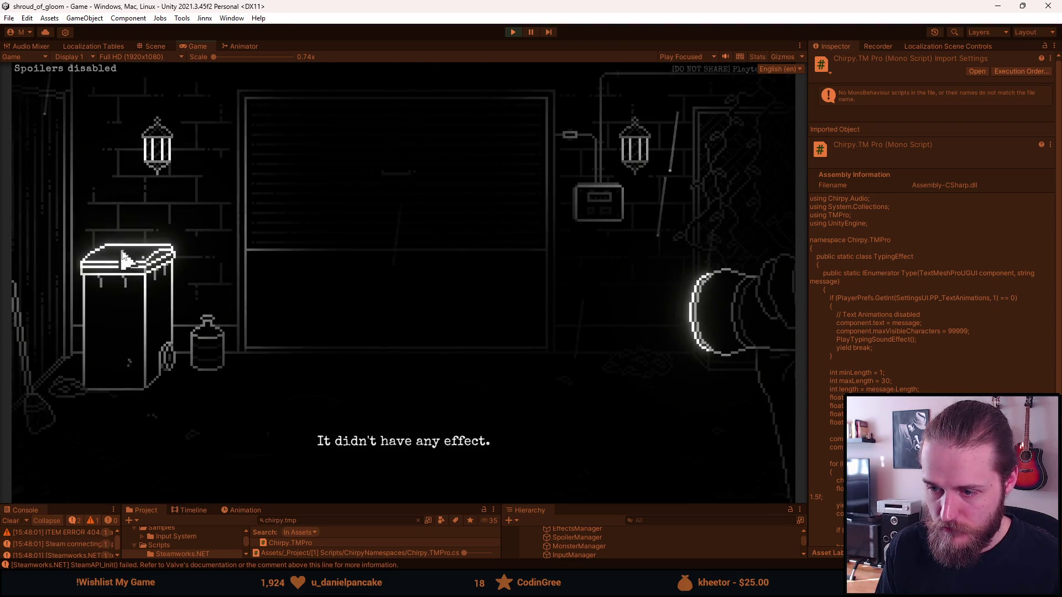
{"action": "left_click", "coordinate": [101, 484]}
{"action": "left_click", "coordinate": [78, 321]}
{"action": "left_click", "coordinate": [122, 266]}
{"action": "left_click", "coordinate": [105, 481]}
{"action": "left_click", "coordinate": [73, 316]}
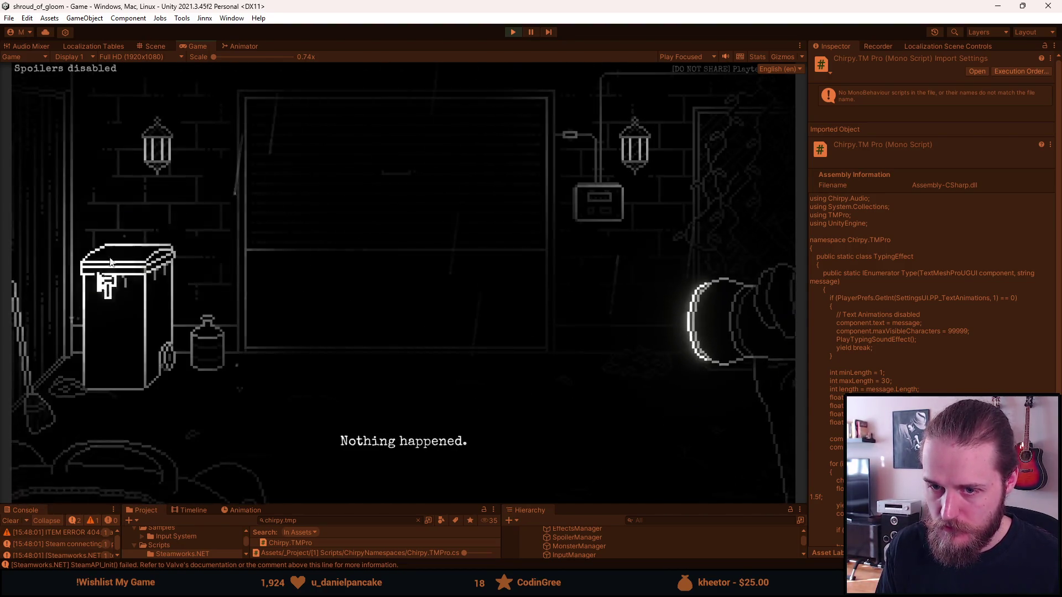
{"action": "left_click", "coordinate": [102, 270]}
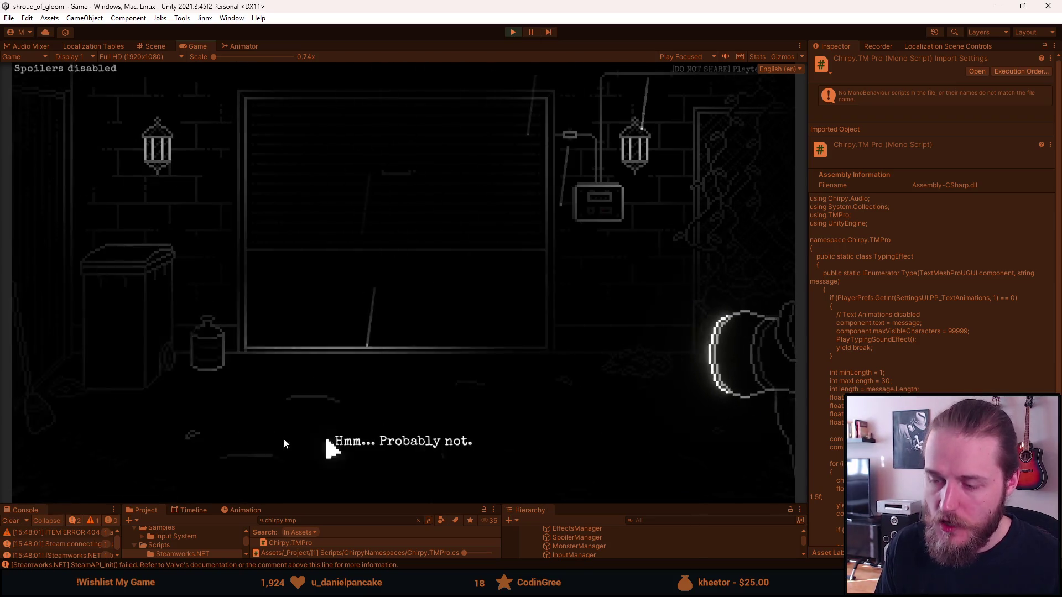
- Walk into the living room and try the Scanner on the cabinet several times
{"action": "left_click", "coordinate": [324, 311]}
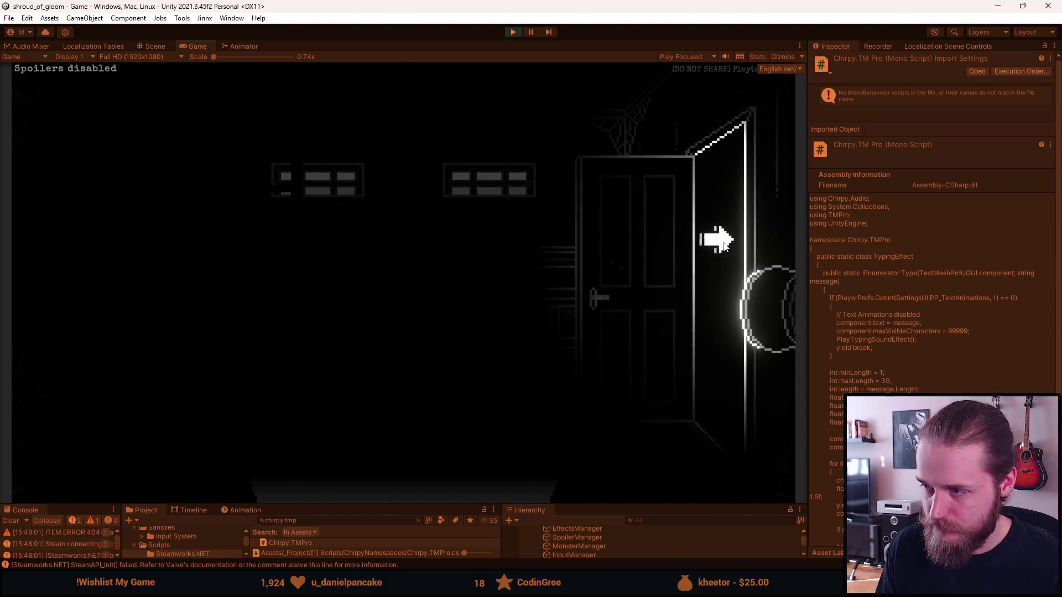
{"action": "left_click", "coordinate": [719, 239]}
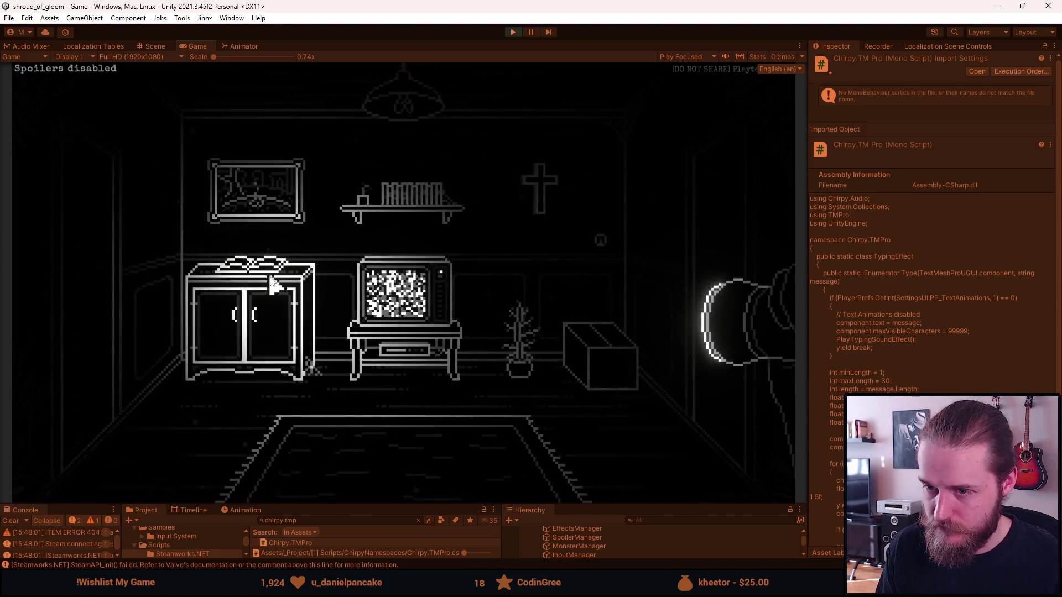
{"action": "left_click", "coordinate": [129, 499]}
{"action": "left_click", "coordinate": [126, 325]}
{"action": "left_click", "coordinate": [219, 409]}
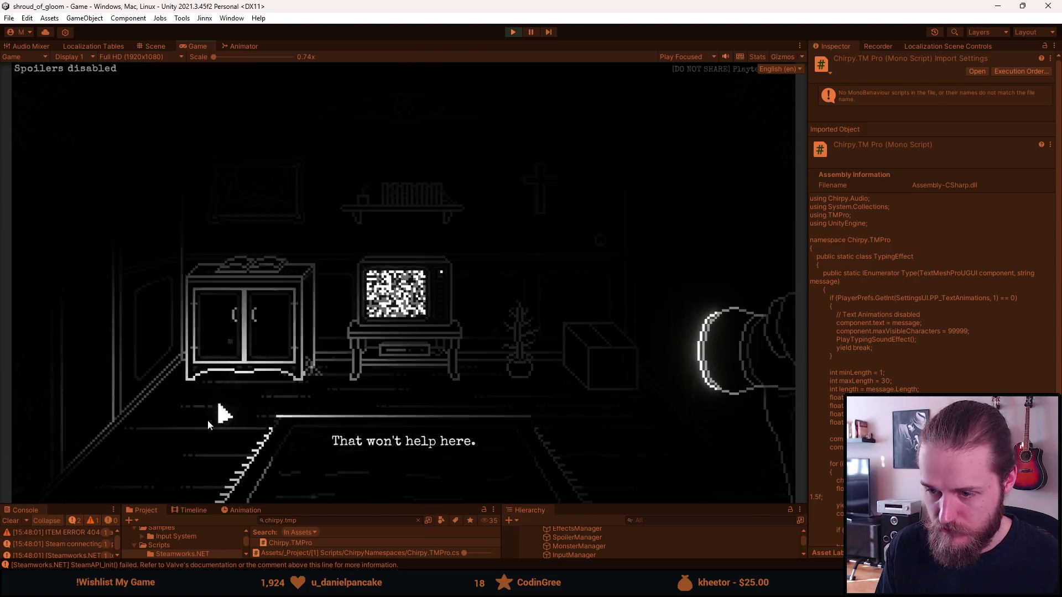
- Go to the hallway, show the door sign's 'Conservatory' caption, then pause the game
{"action": "left_click", "coordinate": [717, 249]}
{"action": "left_click", "coordinate": [380, 285]}
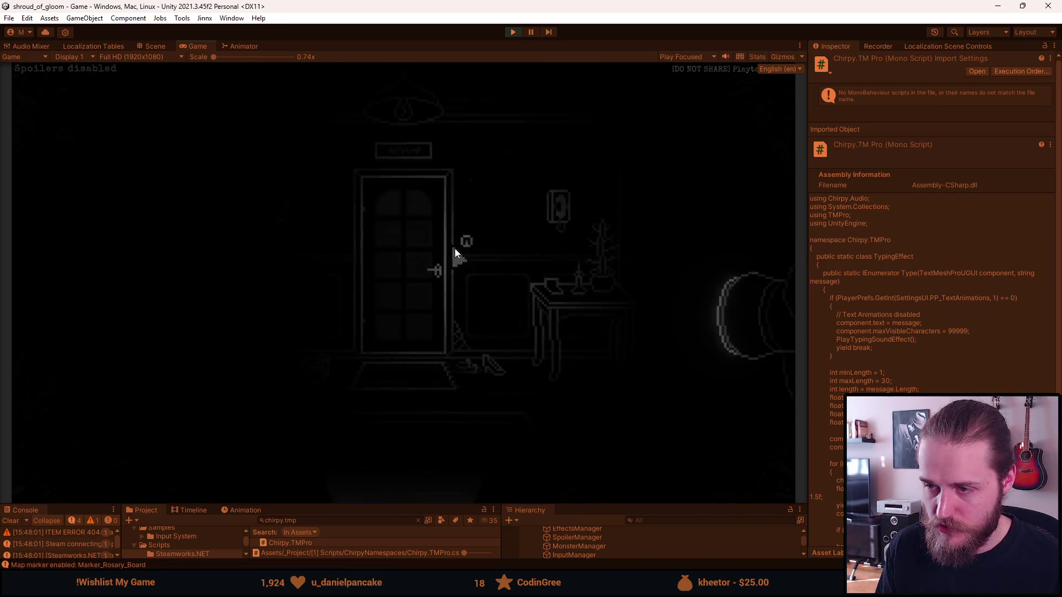
{"action": "left_click", "coordinate": [394, 154]}
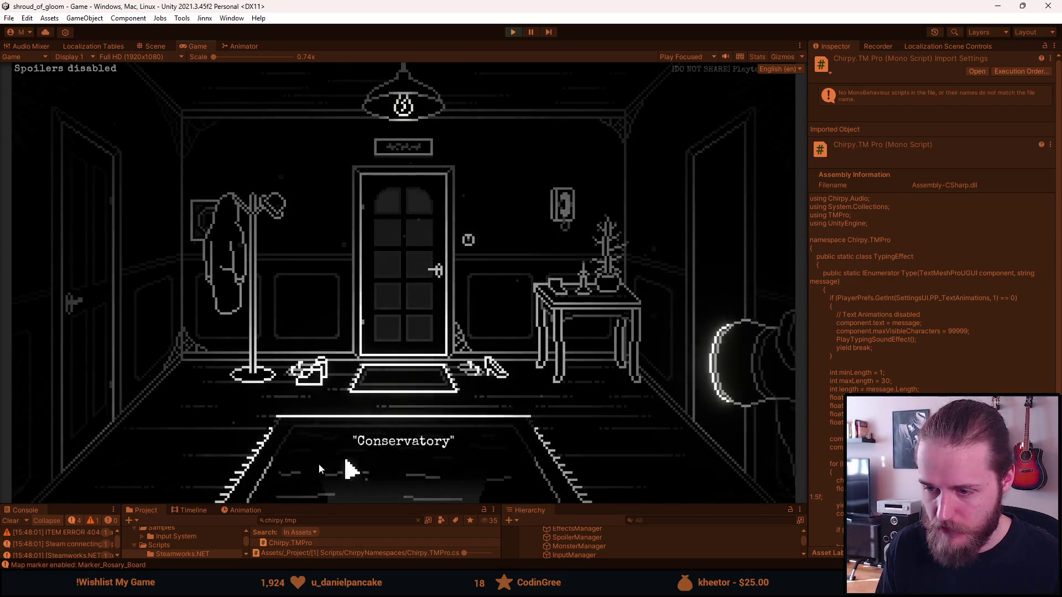
{"action": "mouse_move", "coordinate": [116, 484]}
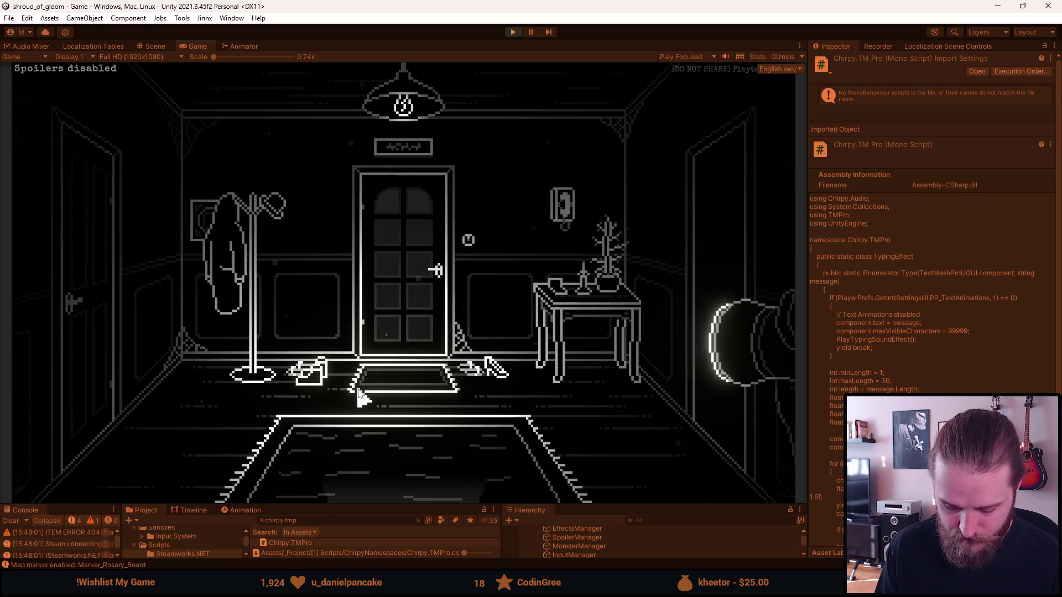
{"action": "key", "text": "Escape"}
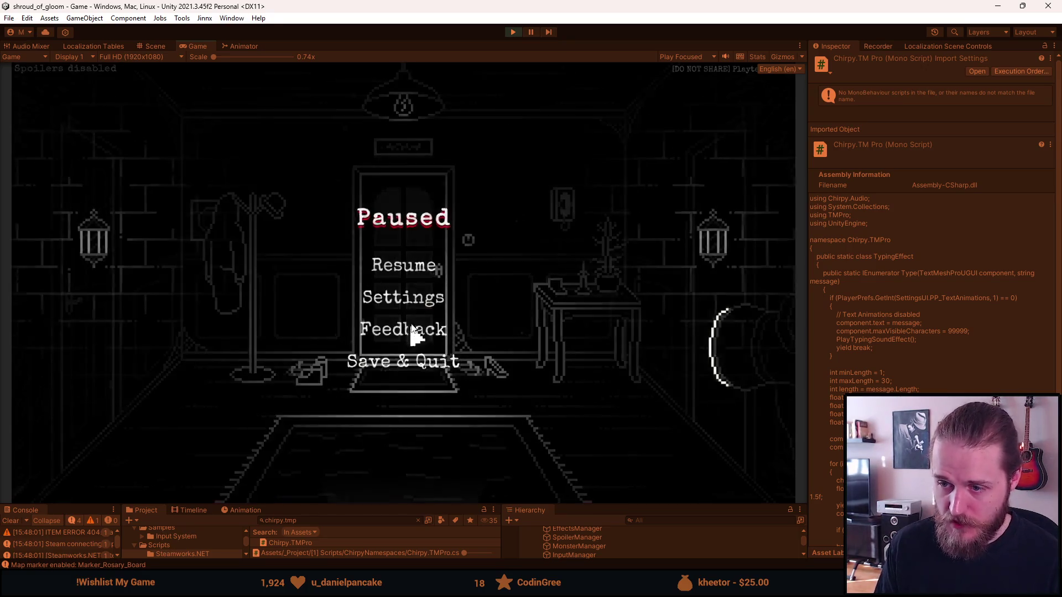
- Toggle the Text animations option in Settings > Accessibility and return to the pause menu
{"action": "left_click", "coordinate": [419, 294]}
{"action": "left_click", "coordinate": [417, 329]}
{"action": "left_click", "coordinate": [462, 365]}
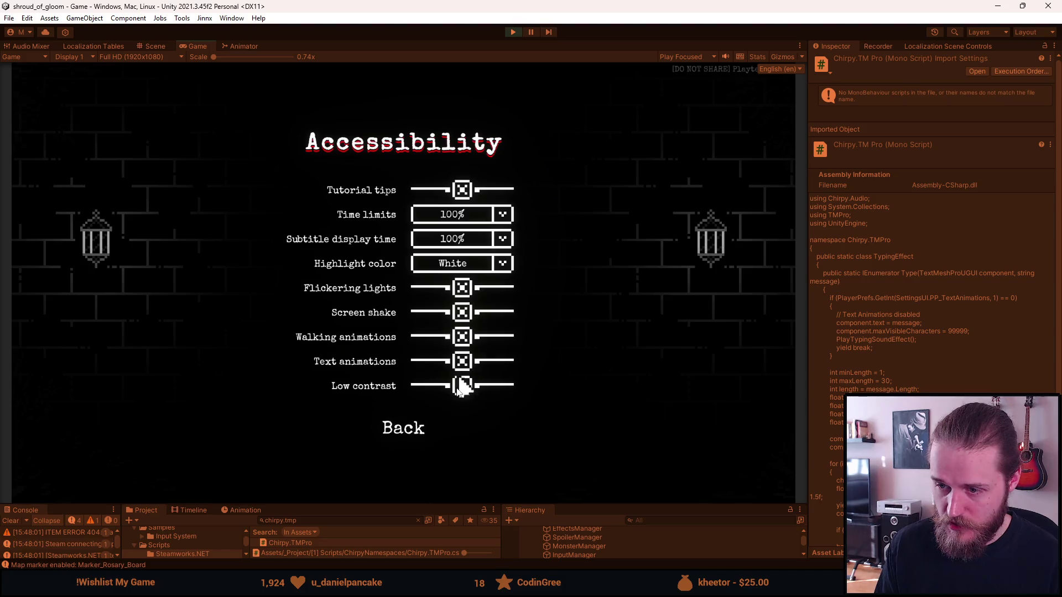
{"action": "left_click", "coordinate": [397, 429]}
{"action": "left_click", "coordinate": [400, 393]}
- Resume, replay the door sign's 'Conservatory' caption, then exit Play mode
{"action": "left_click", "coordinate": [402, 265]}
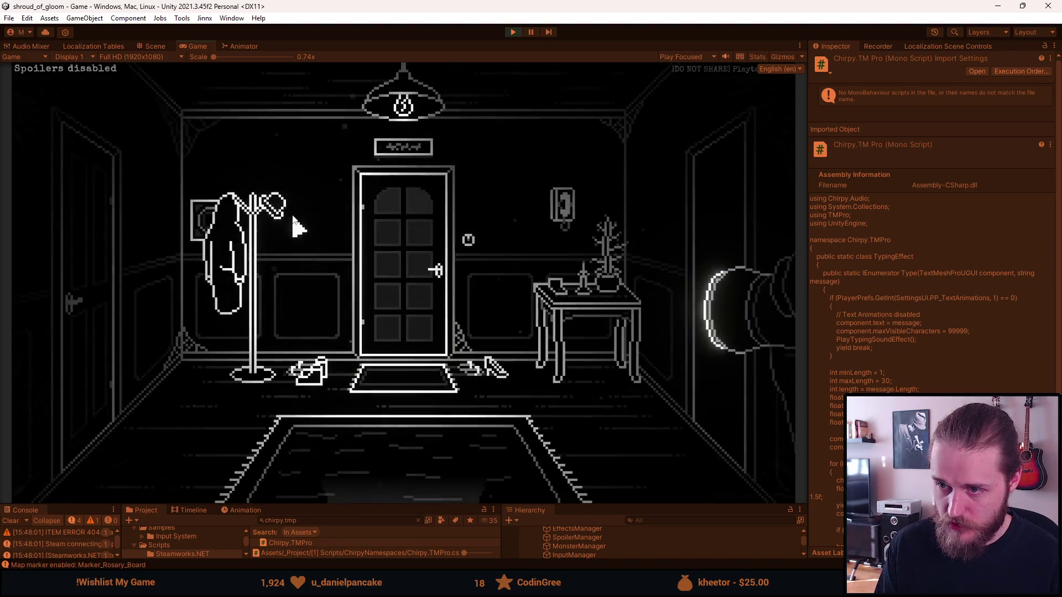
{"action": "left_click", "coordinate": [412, 154]}
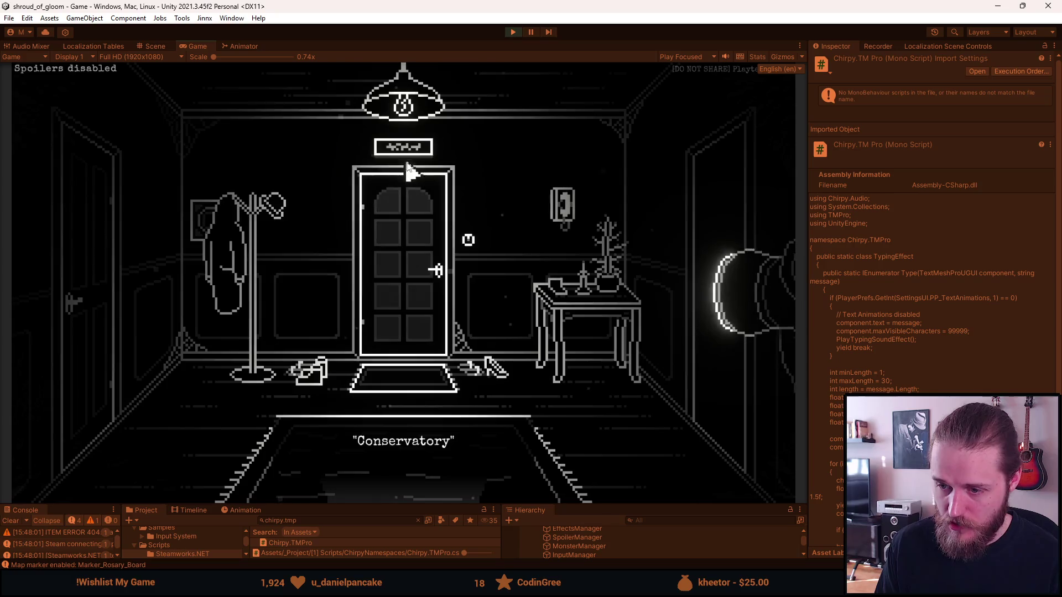
{"action": "left_click", "coordinate": [512, 33]}
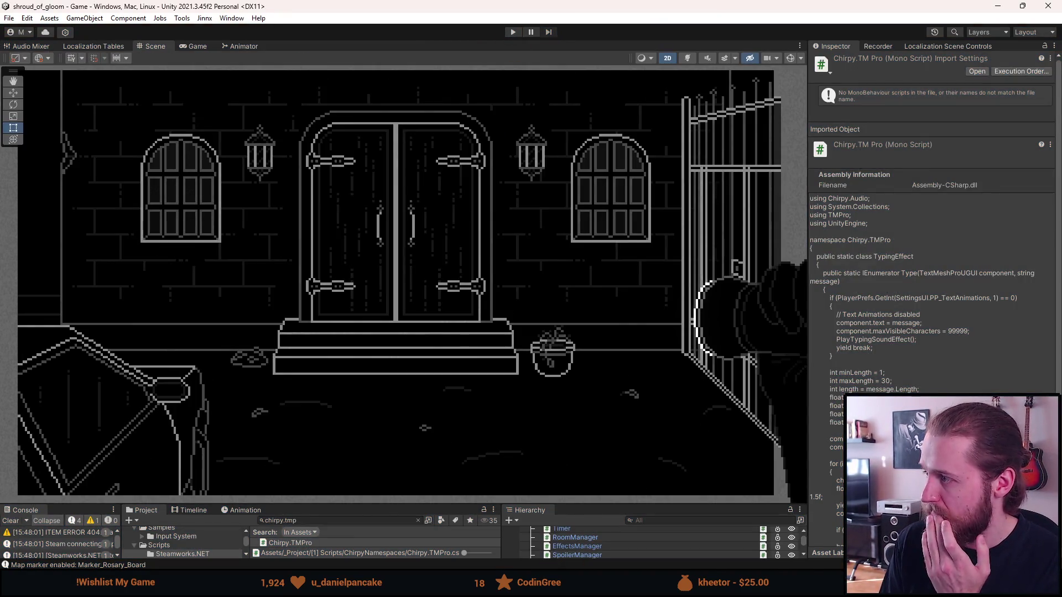
- Switch to Visual Studio and search Solution Explorer for the toast scripts
{"action": "key", "text": "alt+Tab"}
{"action": "left_click", "coordinate": [973, 72]}
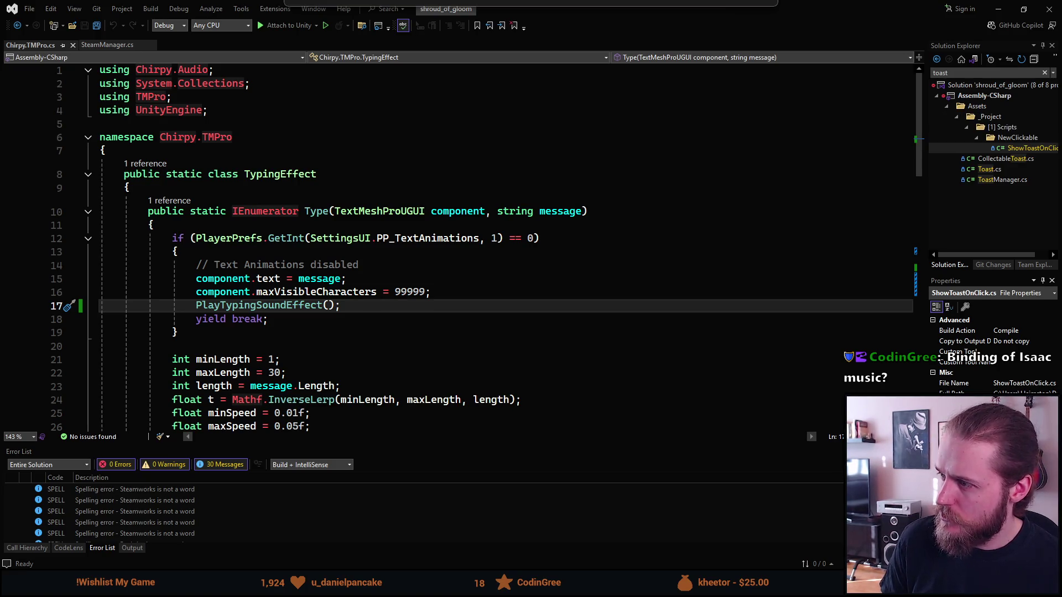
- Open Toast.cs from the search results and scroll through its code
{"action": "key", "text": "Down"}
{"action": "key", "text": "Down"}
{"action": "key", "text": "Return"}
{"action": "scroll", "coordinate": [444, 268], "scroll_direction": "down", "scroll_amount": 2}
{"action": "scroll", "coordinate": [444, 268], "scroll_direction": "down", "scroll_amount": 3}
{"action": "scroll", "coordinate": [436, 267], "scroll_direction": "down", "scroll_amount": 6}
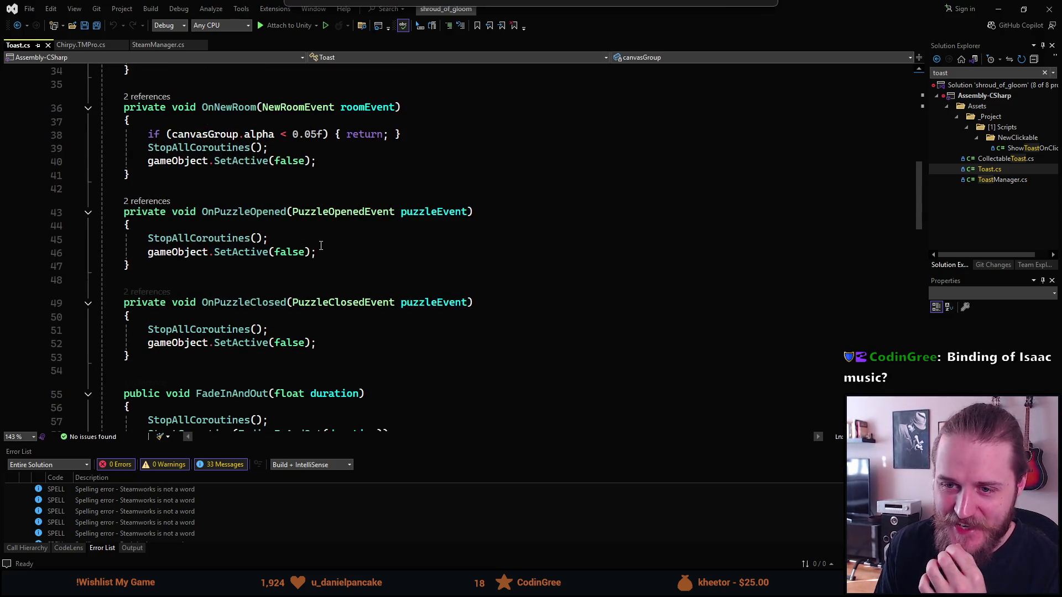
{"action": "scroll", "coordinate": [320, 245], "scroll_direction": "down", "scroll_amount": 10}
{"action": "scroll", "coordinate": [315, 250], "scroll_direction": "down", "scroll_amount": 5}
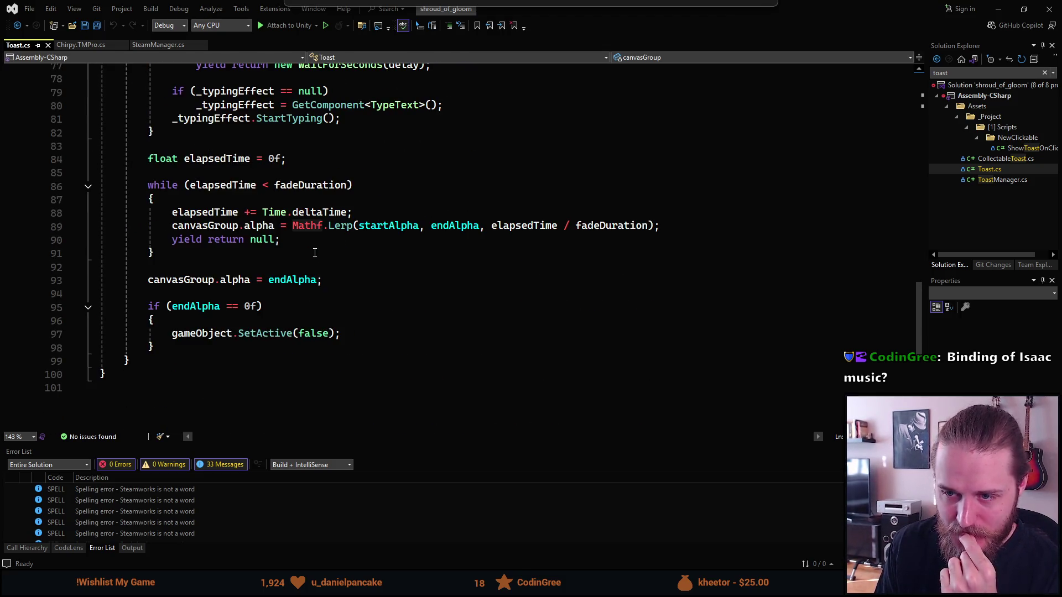
{"action": "scroll", "coordinate": [275, 374], "scroll_direction": "up", "scroll_amount": 5}
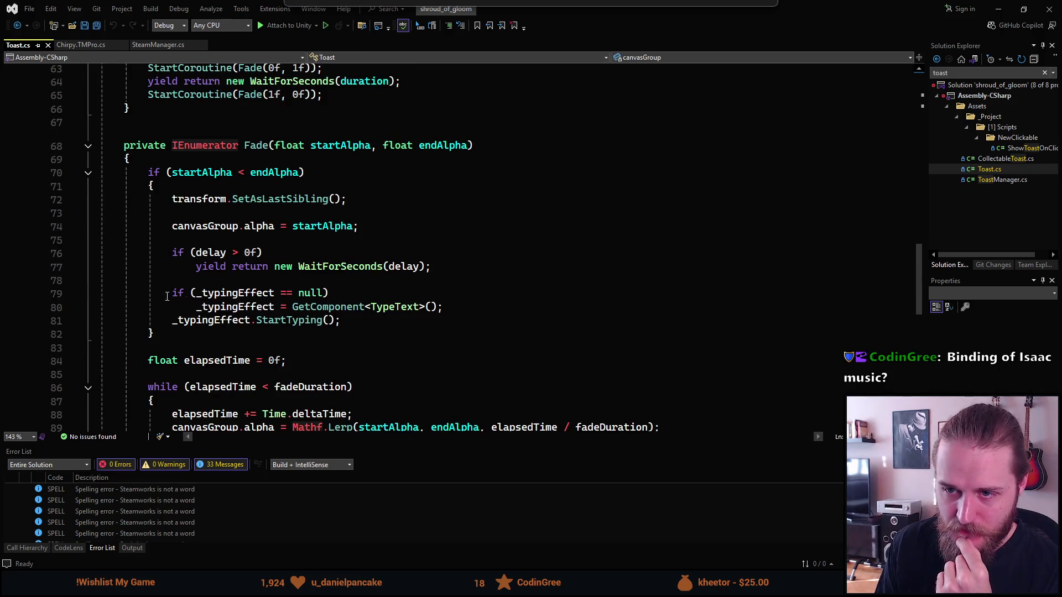
{"action": "scroll", "coordinate": [219, 219], "scroll_direction": "up", "scroll_amount": 12}
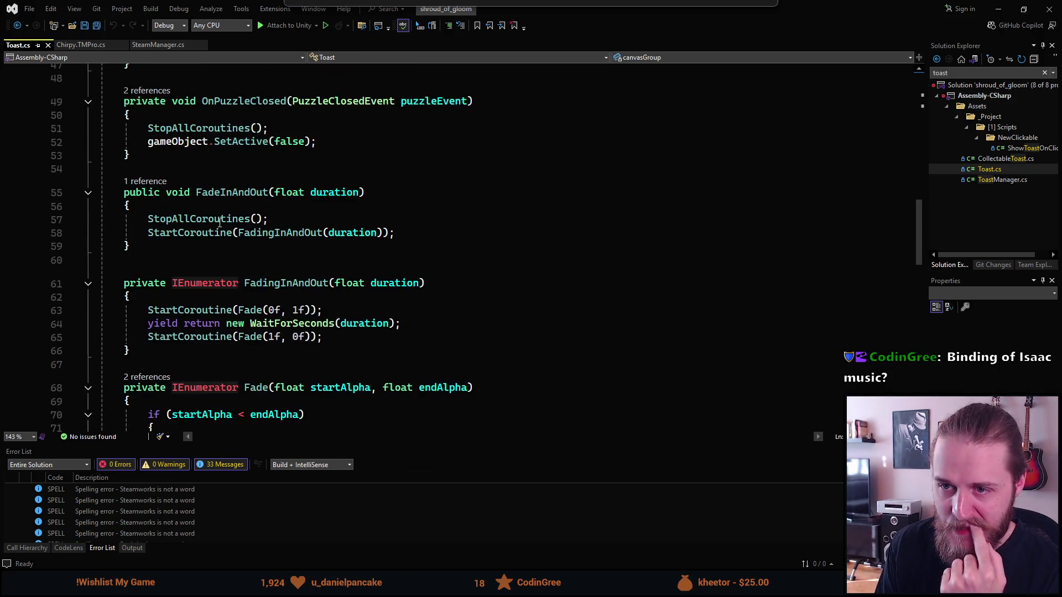
{"action": "scroll", "coordinate": [220, 222], "scroll_direction": "up", "scroll_amount": 5}
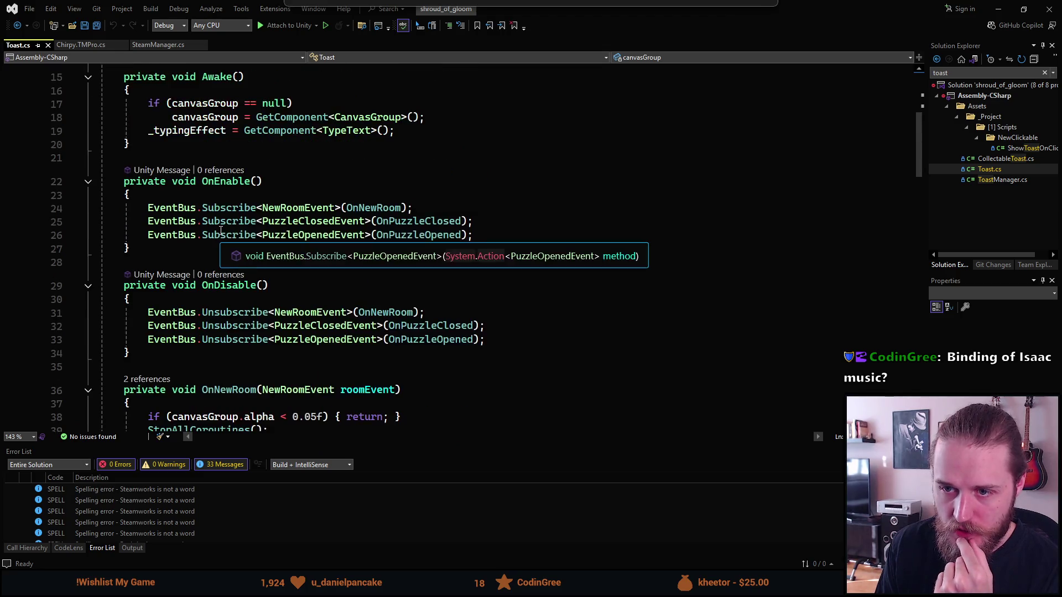
{"action": "scroll", "coordinate": [265, 336], "scroll_direction": "down", "scroll_amount": 6}
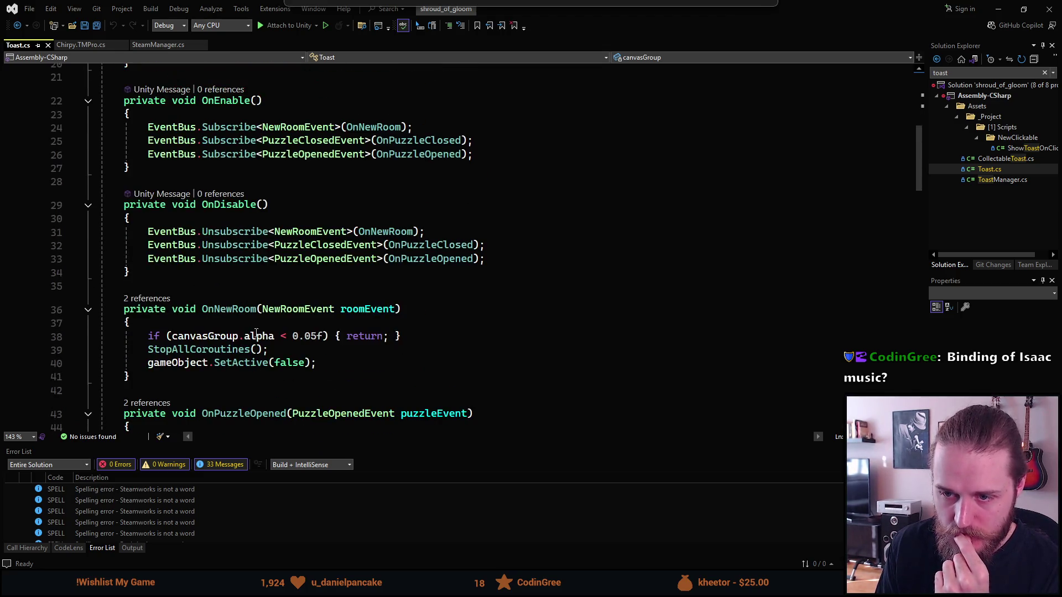
{"action": "scroll", "coordinate": [264, 336], "scroll_direction": "down", "scroll_amount": 5}
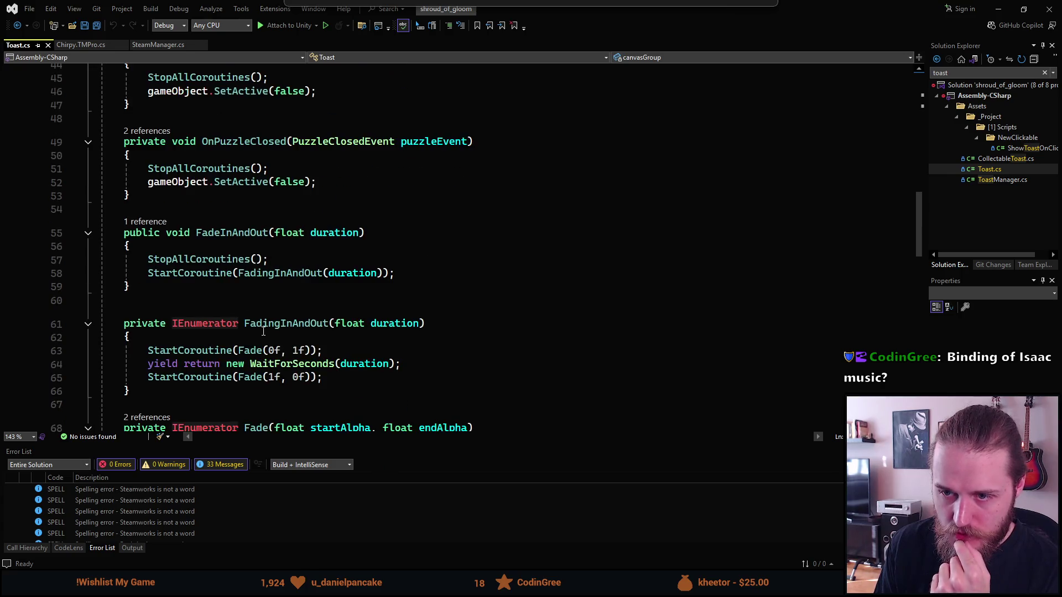
{"action": "scroll", "coordinate": [262, 331], "scroll_direction": "up", "scroll_amount": 14}
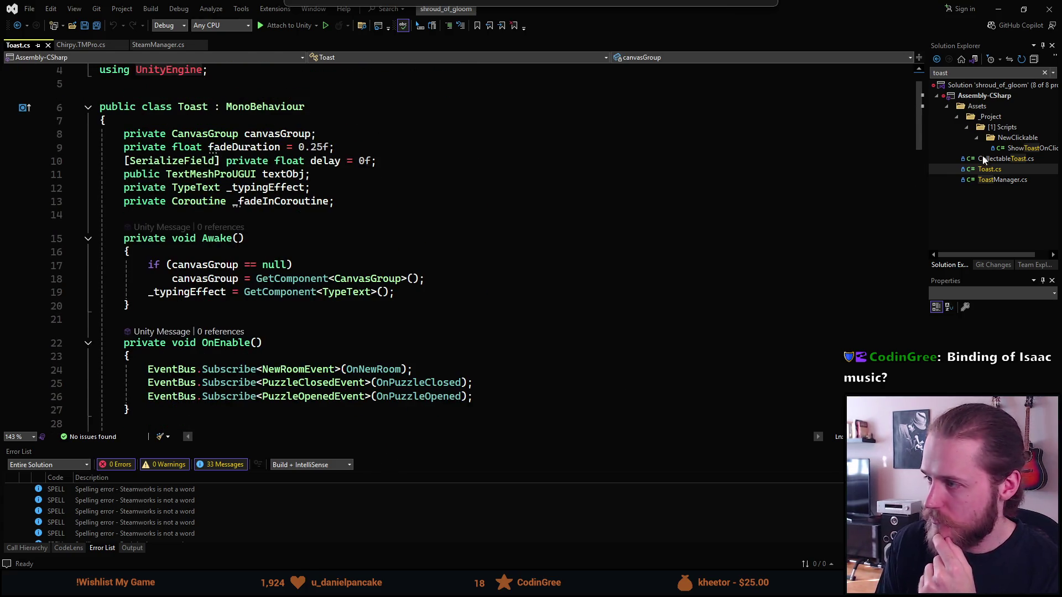
- Open ToastManager.cs and follow TriggerToast to the ShowToast method definition
{"action": "double_click", "coordinate": [1002, 180]}
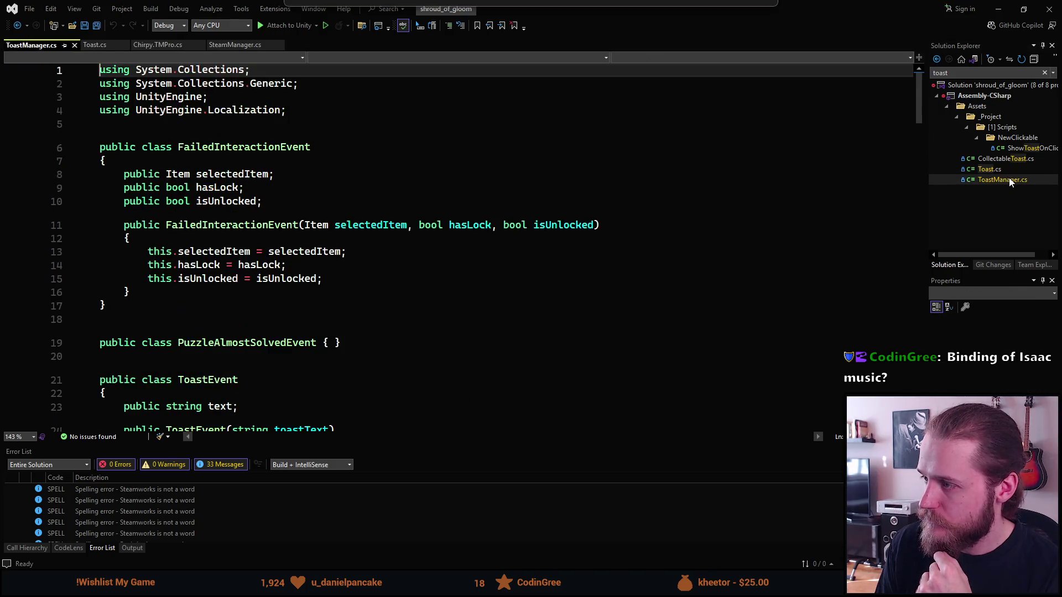
{"action": "scroll", "coordinate": [291, 195], "scroll_direction": "down", "scroll_amount": 2}
{"action": "scroll", "coordinate": [290, 195], "scroll_direction": "down", "scroll_amount": 15}
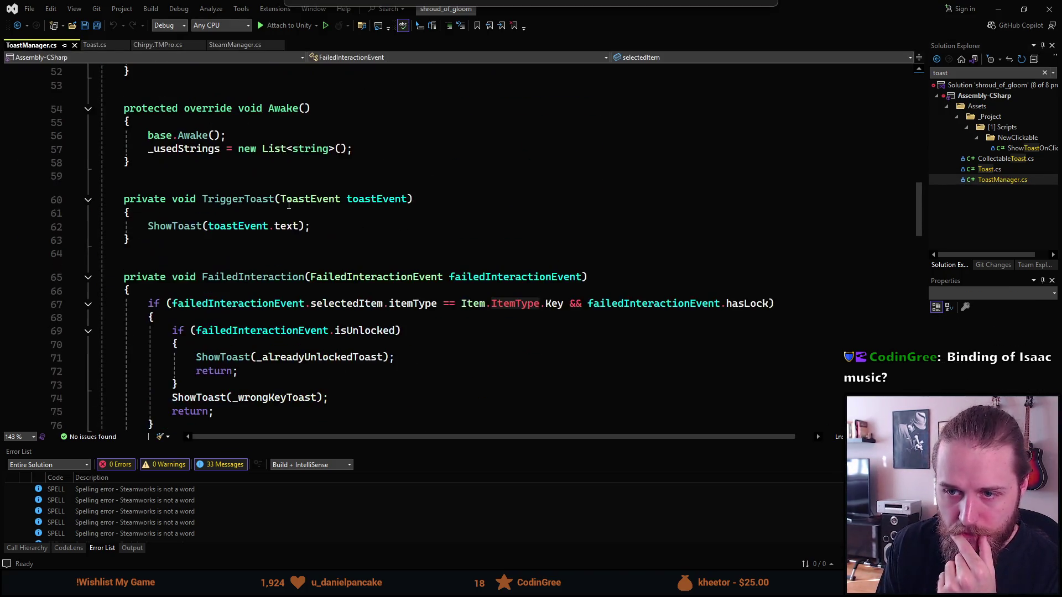
{"action": "scroll", "coordinate": [290, 208], "scroll_direction": "up", "scroll_amount": 6}
{"action": "left_click", "coordinate": [265, 167]}
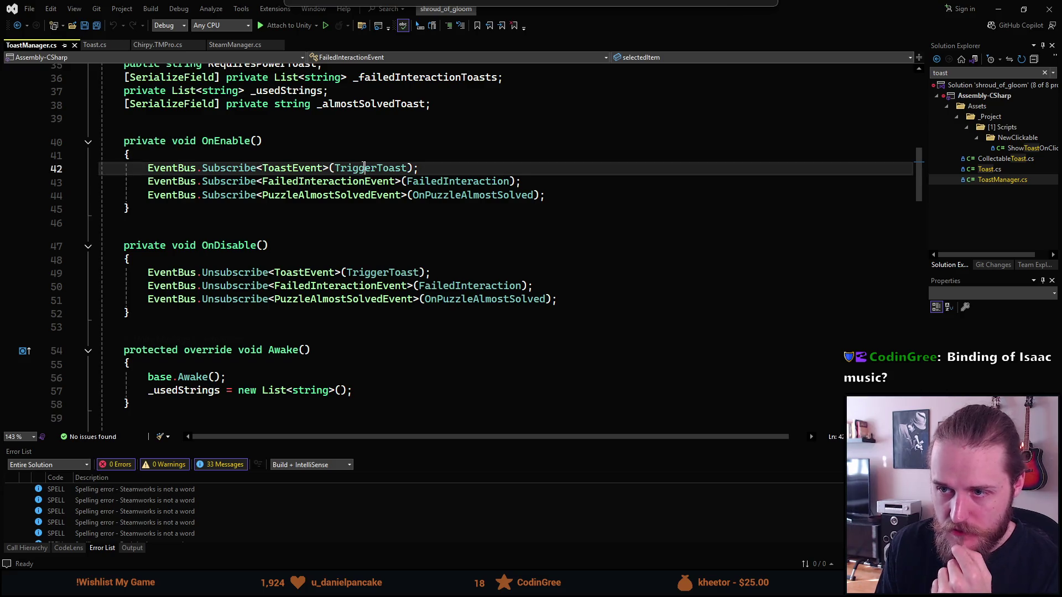
{"action": "left_click", "coordinate": [371, 168], "text": "ctrl"}
{"action": "left_click", "coordinate": [180, 273], "text": "ctrl"}
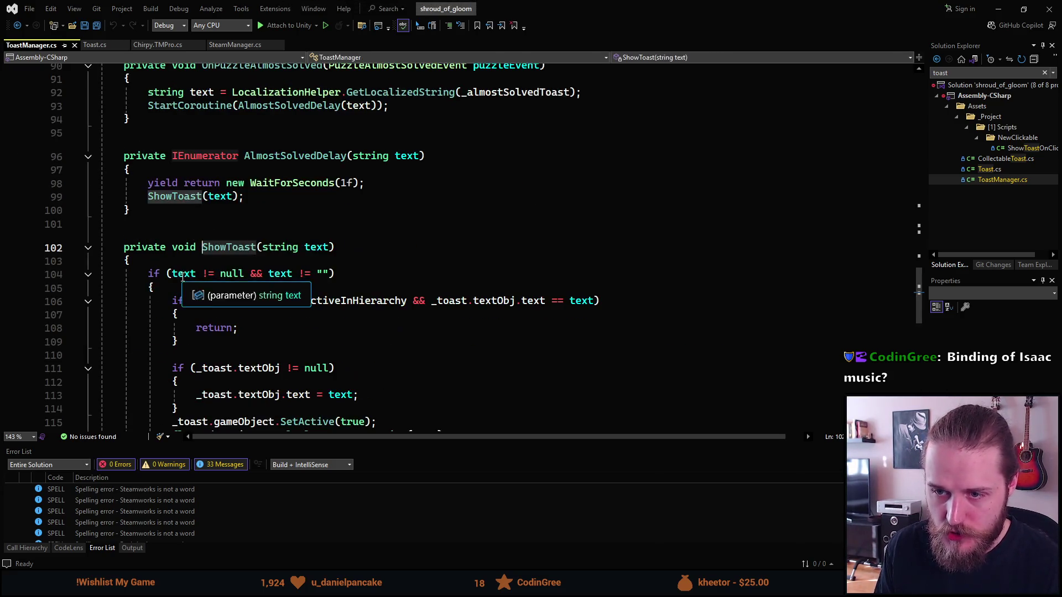
- Review ShowToast's null check and the empty-text check on line 104
{"action": "left_click", "coordinate": [228, 192]}
{"action": "scroll", "coordinate": [241, 206], "scroll_direction": "down", "scroll_amount": 1}
{"action": "left_click", "coordinate": [277, 153]}
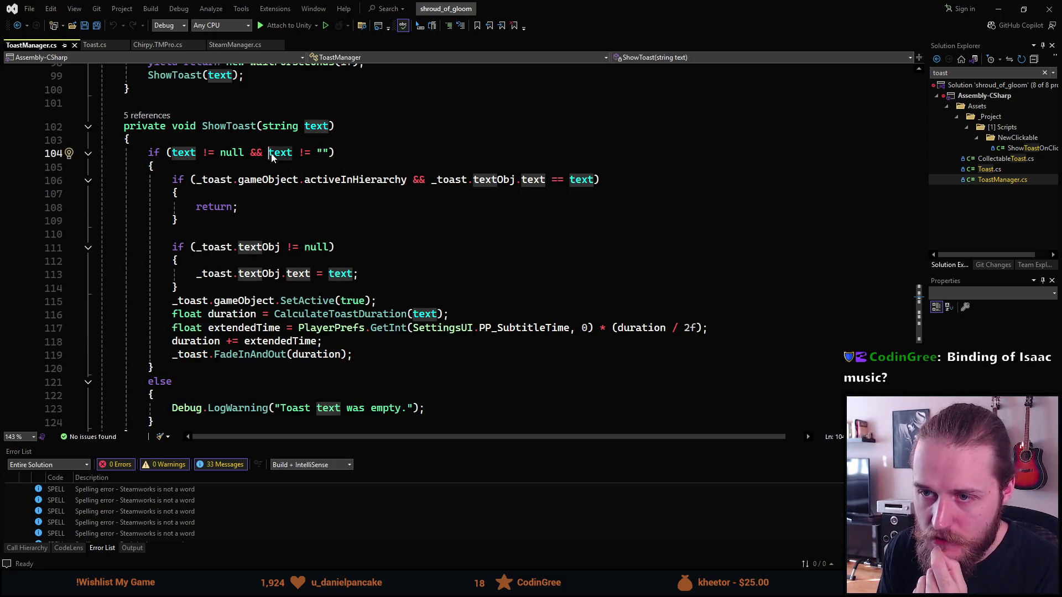
{"action": "left_click", "coordinate": [321, 152]}
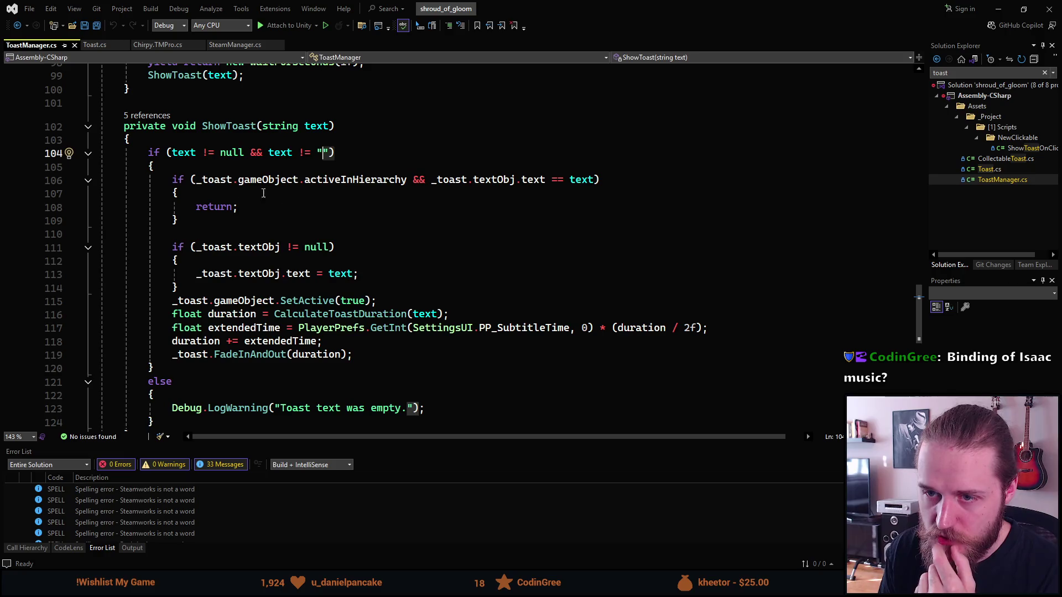
{"action": "scroll", "coordinate": [273, 192], "scroll_direction": "down", "scroll_amount": 1}
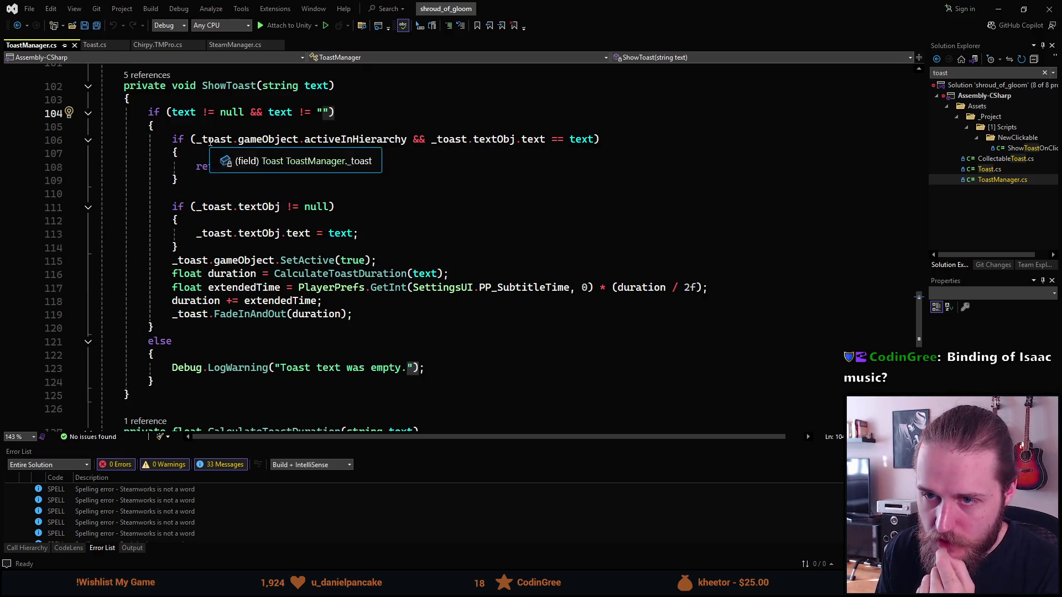
- Examine line 106's activeInHierarchy and same-text comparison guarding the early return
{"action": "left_click", "coordinate": [213, 140]}
{"action": "left_click", "coordinate": [260, 141]}
{"action": "key", "text": "Right"}
{"action": "key", "text": "ctrl+shift+Right"}
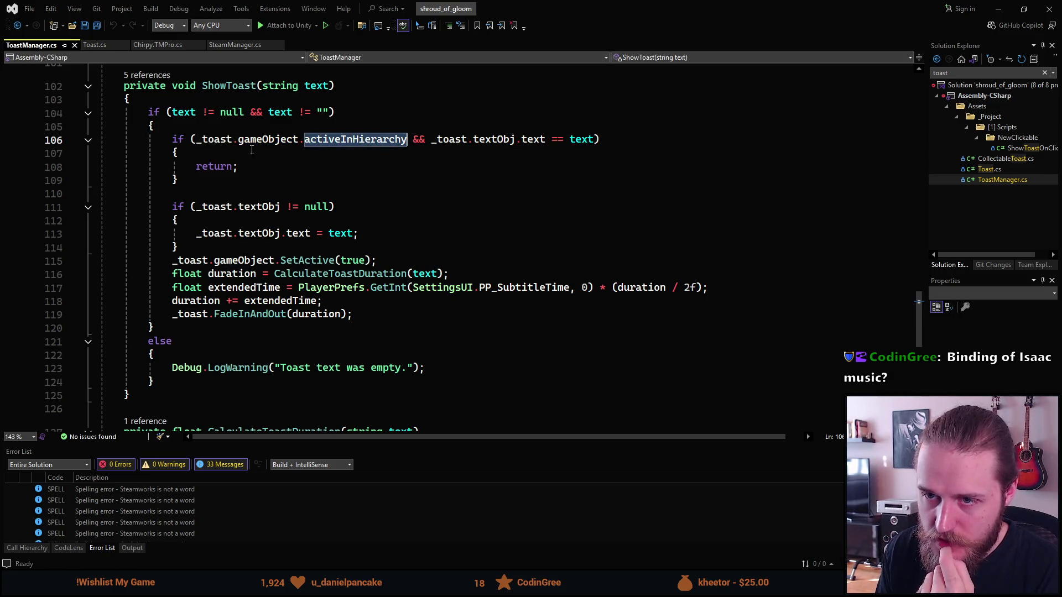
{"action": "mouse_move", "coordinate": [200, 141]}
{"action": "left_mouse_down"}
{"action": "mouse_move", "coordinate": [603, 142]}
{"action": "mouse_move", "coordinate": [403, 144]}
{"action": "left_mouse_up"}
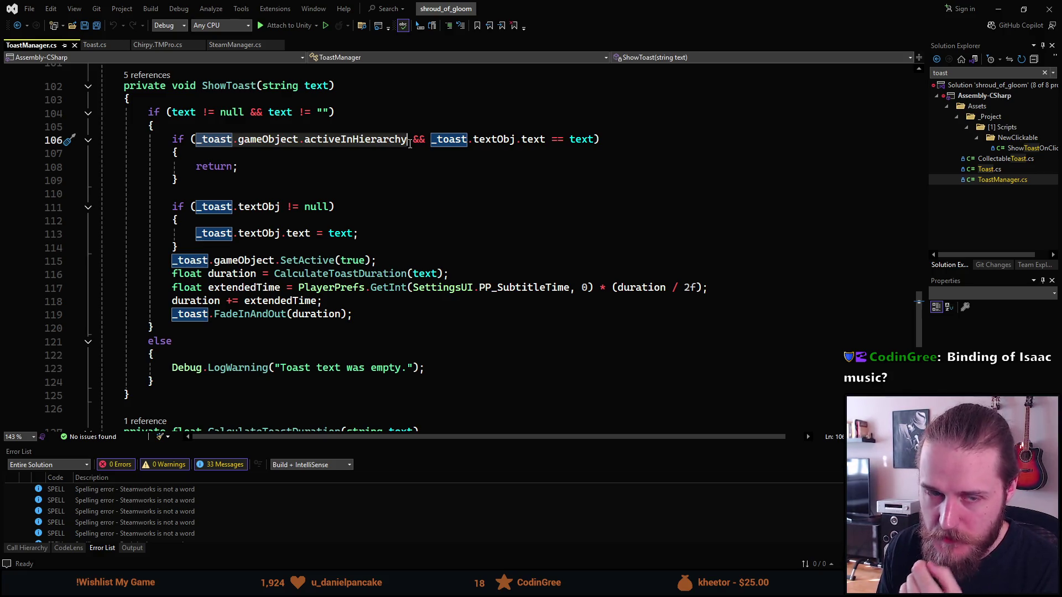
{"action": "mouse_move", "coordinate": [455, 142]}
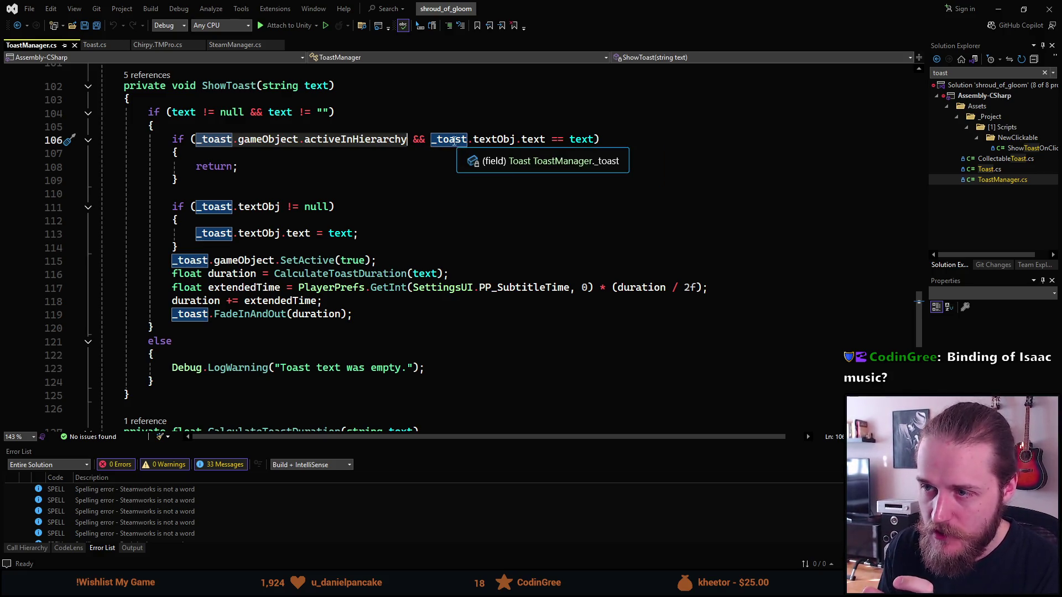
{"action": "left_click", "coordinate": [539, 140]}
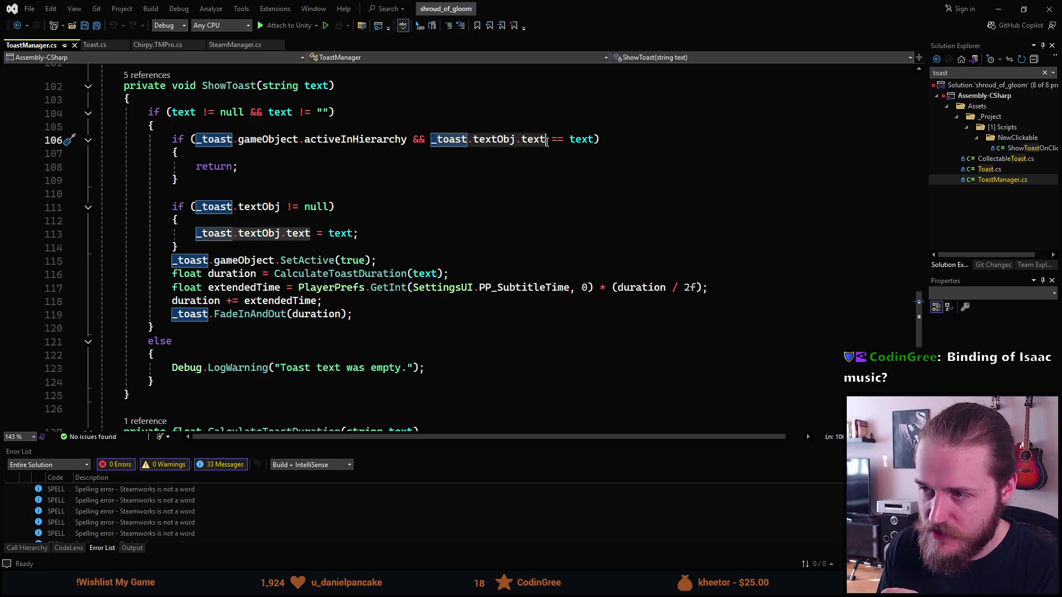
{"action": "left_click", "coordinate": [596, 140]}
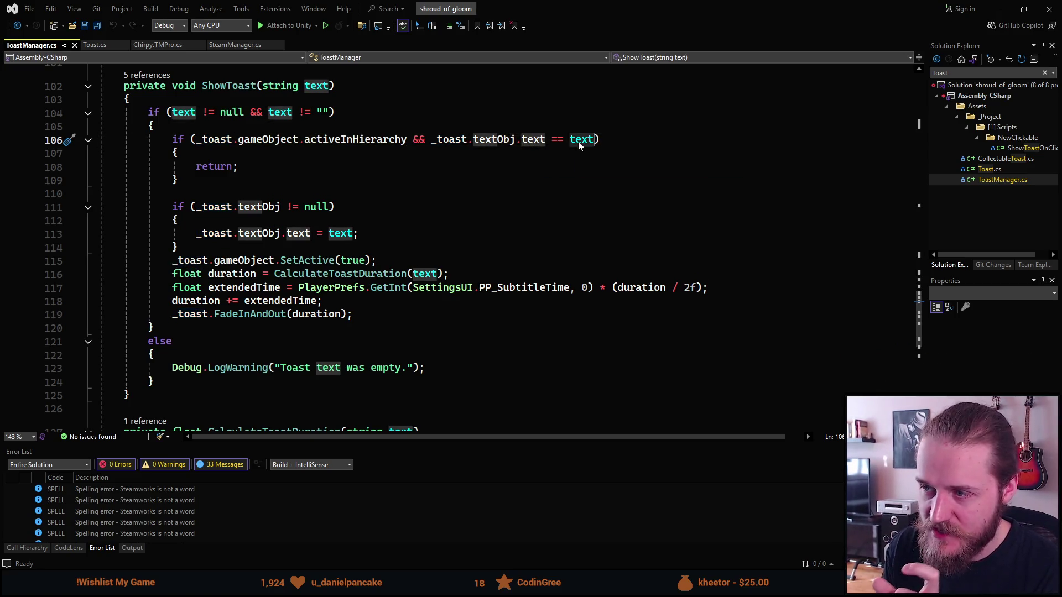
{"action": "key", "text": "Down"}
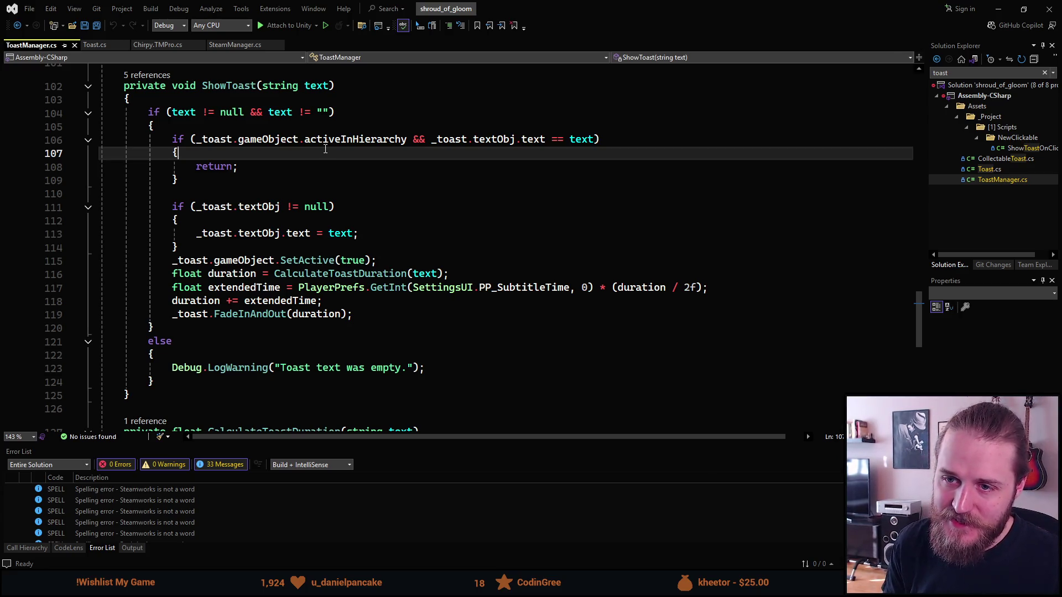
- Add a line above the early return, then review PlayTypingSoundEffect in Chirpy.TMPro.cs
{"action": "key", "text": "Return"}
{"action": "type", "text": "_toast.textObj.text = text;"}
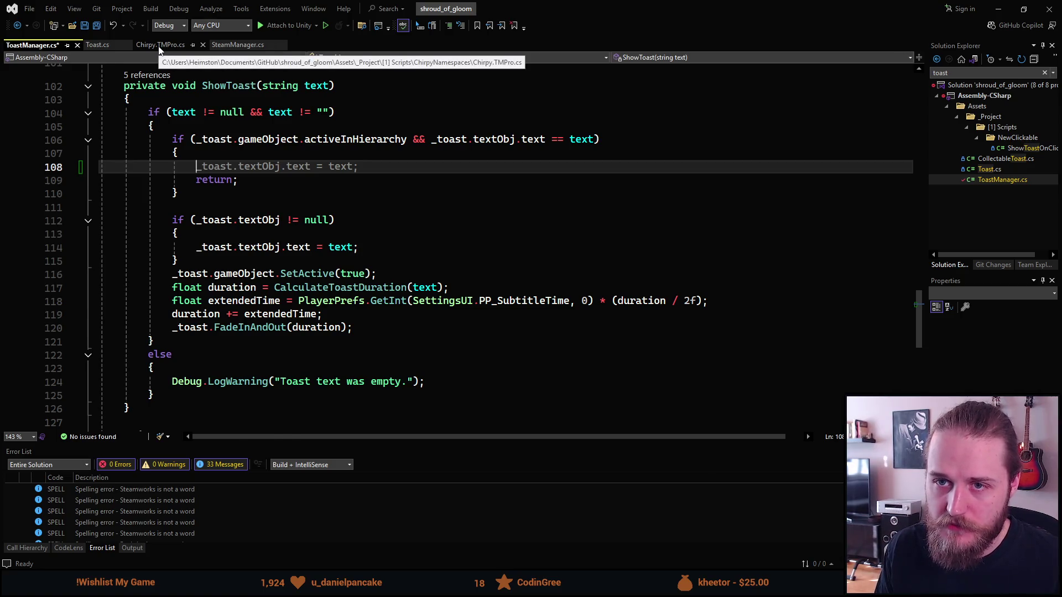
{"action": "left_click", "coordinate": [159, 48]}
{"action": "scroll", "coordinate": [340, 336], "scroll_direction": "down", "scroll_amount": 10}
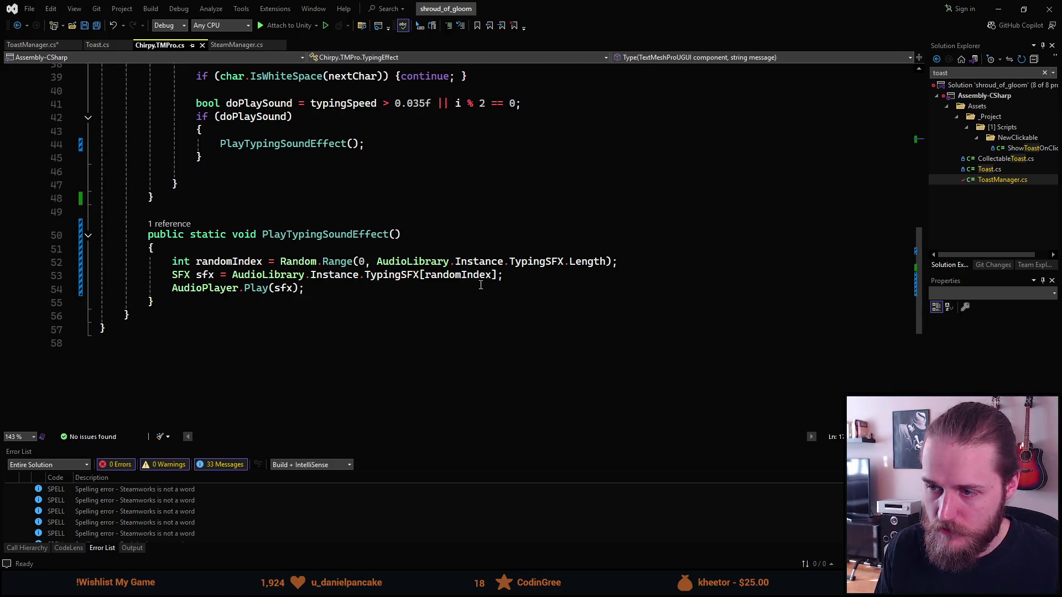
{"action": "left_click_drag", "start_coordinate": [509, 278], "coordinate": [171, 275]}
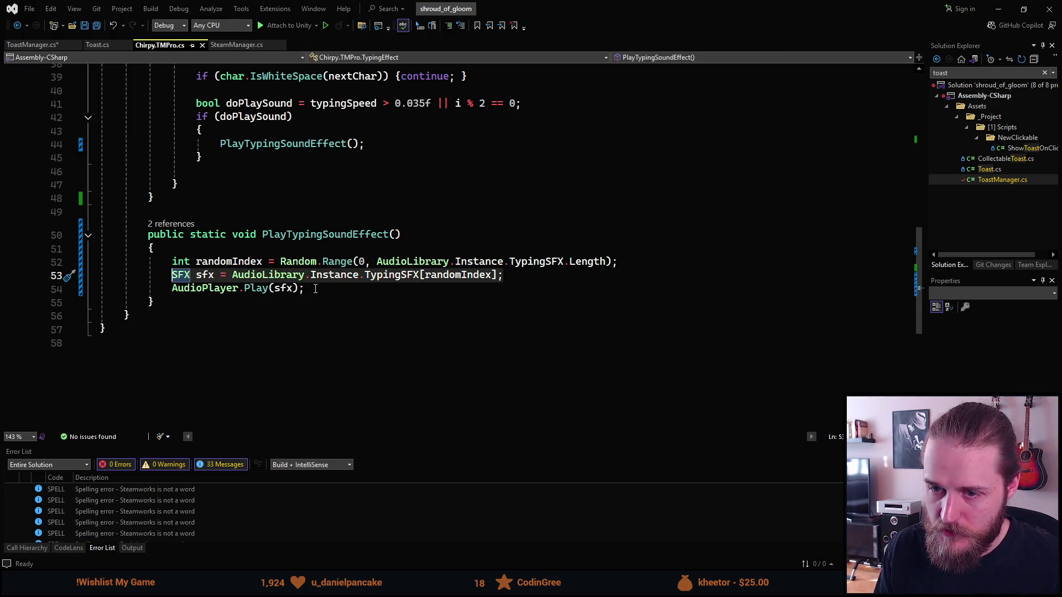
{"action": "left_click", "coordinate": [346, 274]}
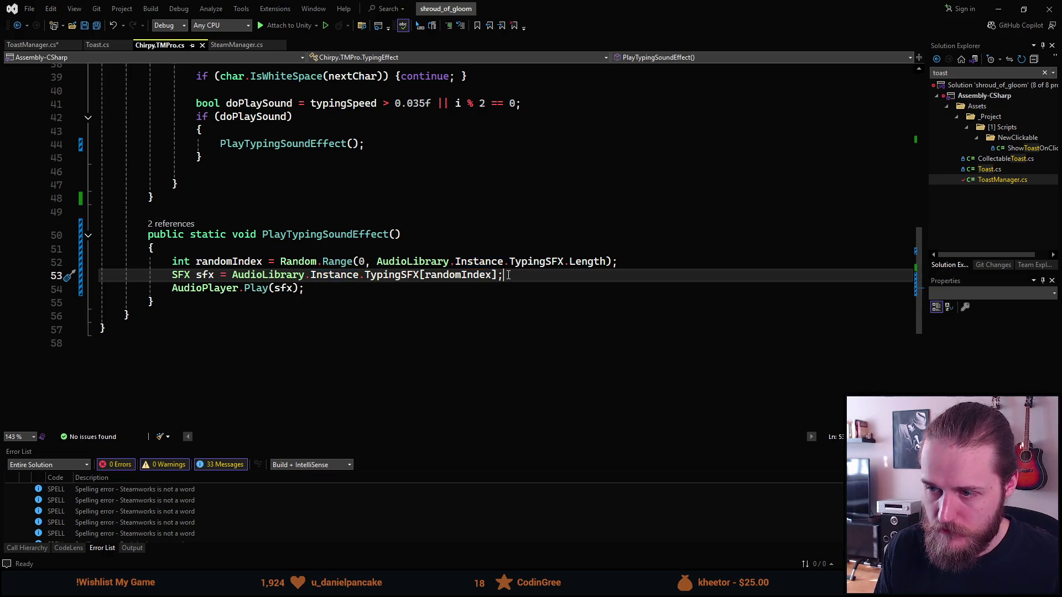
{"action": "left_click", "coordinate": [232, 275]}
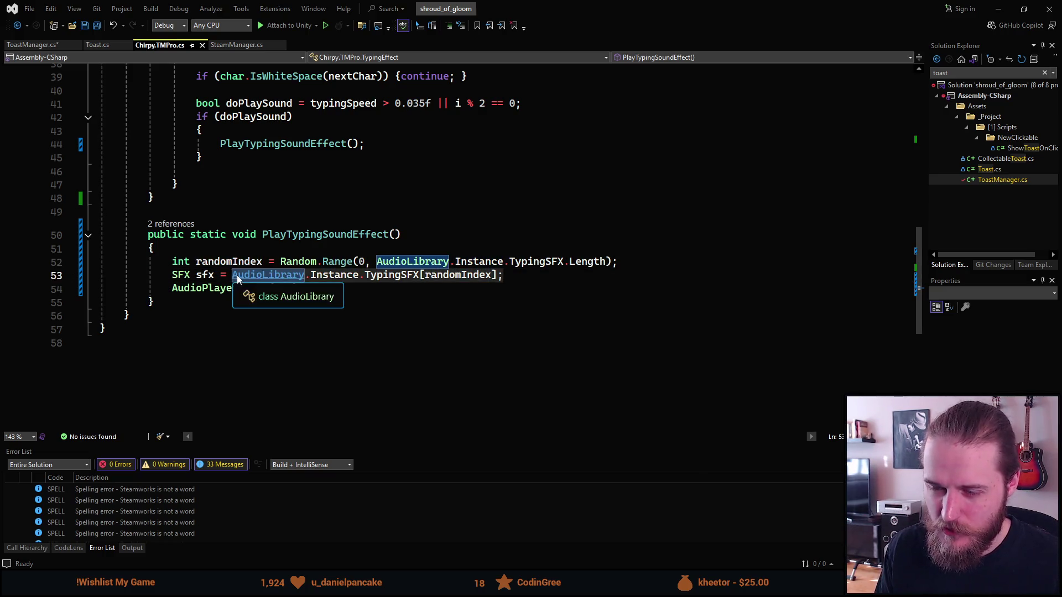
{"action": "left_click_drag", "start_coordinate": [313, 292], "coordinate": [182, 265]}
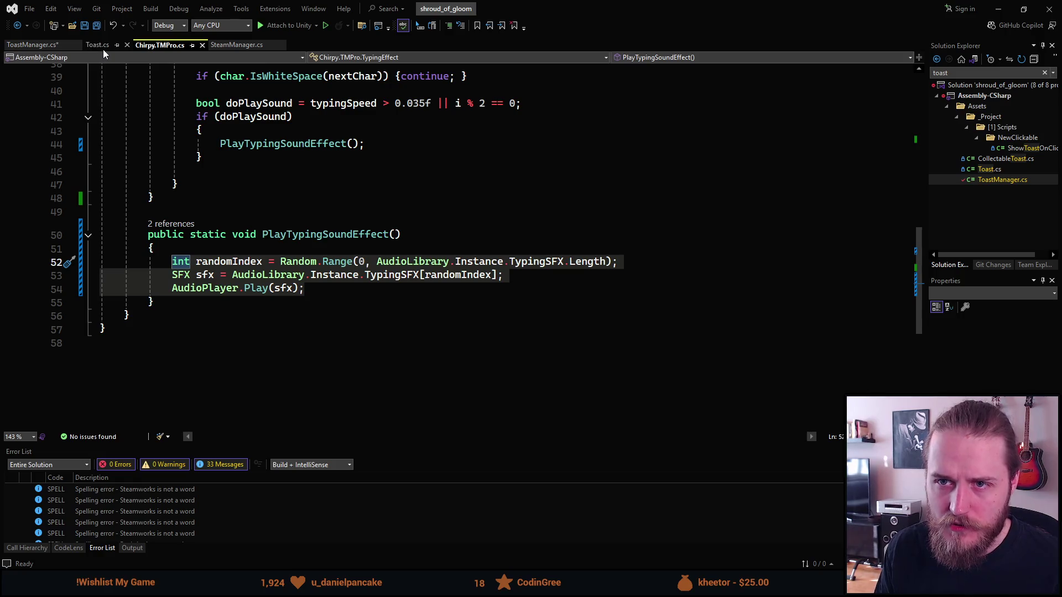
{"action": "scroll", "coordinate": [252, 299], "scroll_direction": "up", "scroll_amount": 12}
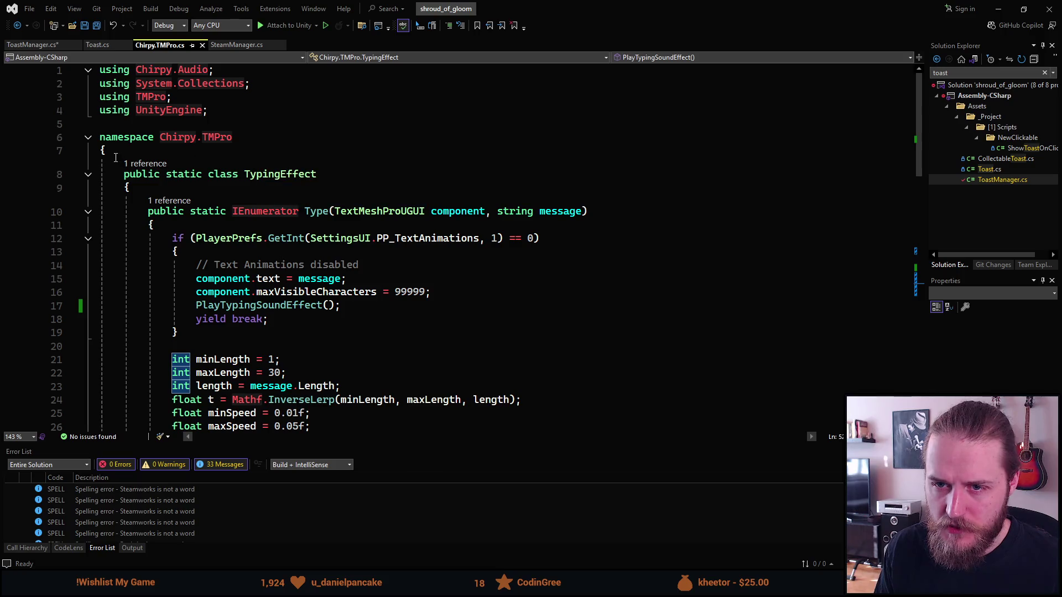
{"action": "scroll", "coordinate": [206, 145], "scroll_direction": "down", "scroll_amount": 9}
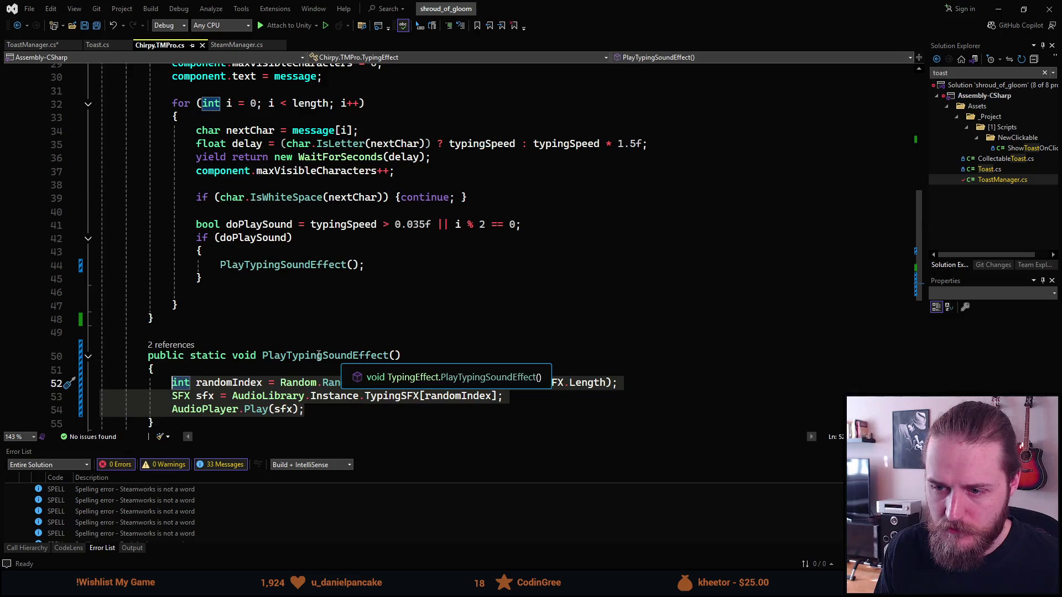
{"action": "scroll", "coordinate": [342, 365], "scroll_direction": "down", "scroll_amount": 2}
- Insert TypingEffect.PlayTypingSoundEffect(); before ShowToast's return and save ToastManager.cs
{"action": "left_click", "coordinate": [100, 48]}
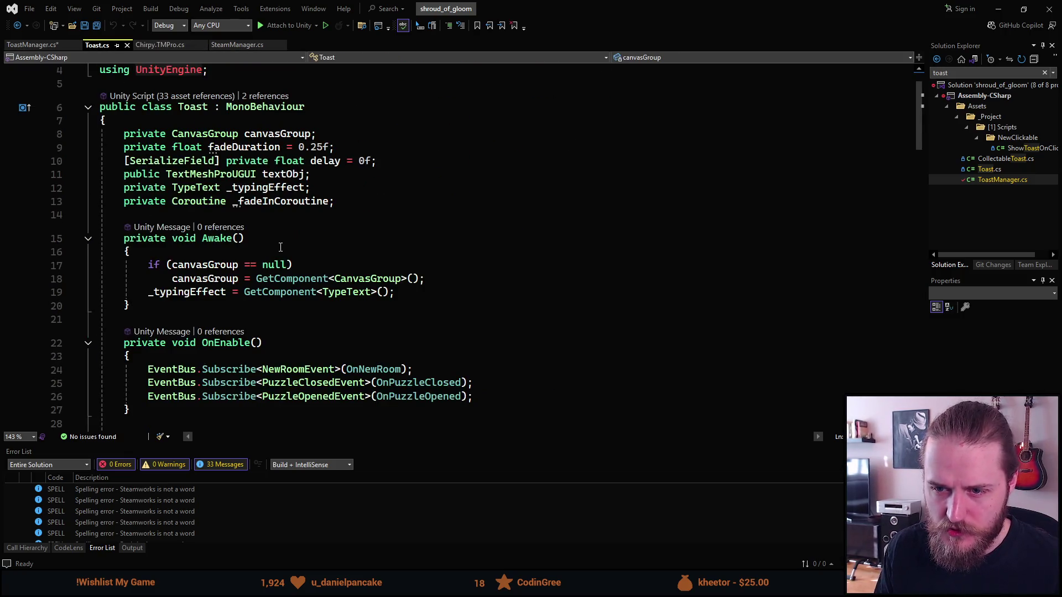
{"action": "scroll", "coordinate": [281, 248], "scroll_direction": "down", "scroll_amount": 6}
{"action": "left_click", "coordinate": [32, 44]}
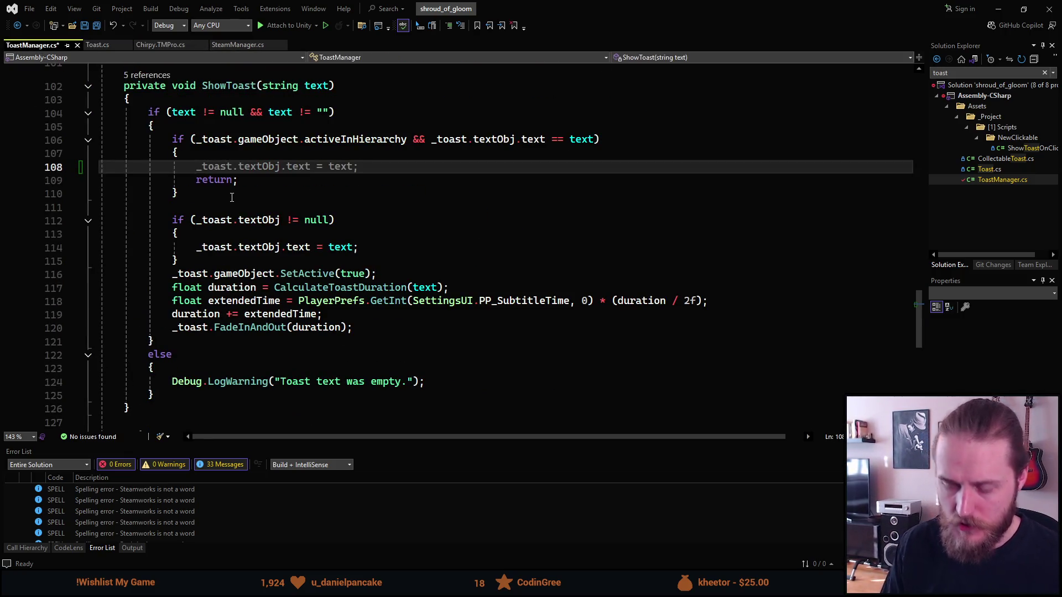
{"action": "type", "text": "Typing"}
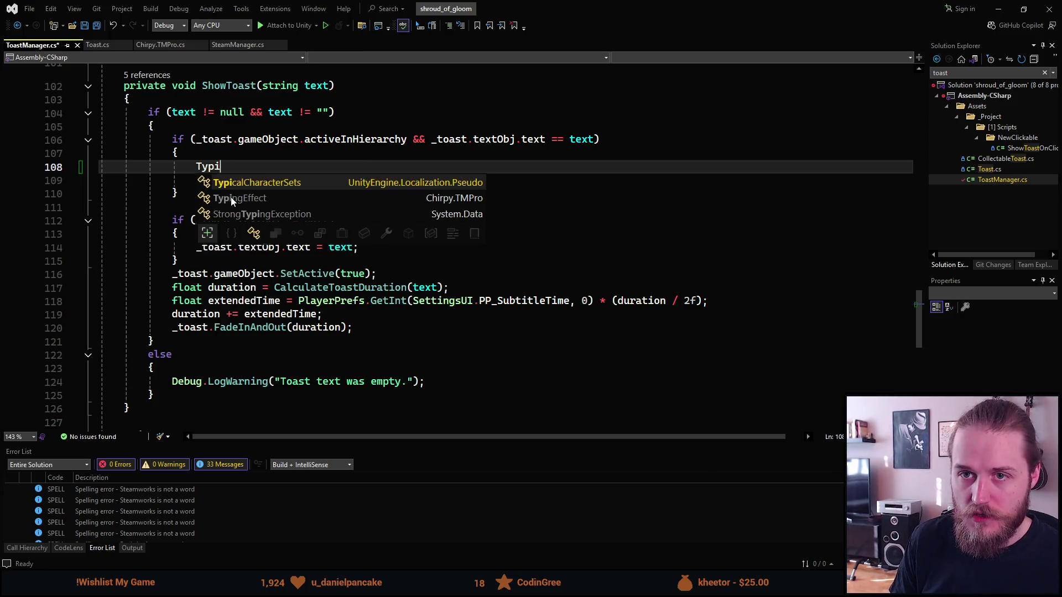
{"action": "key", "text": "Tab"}
{"action": "type", "text": ".Pl"}
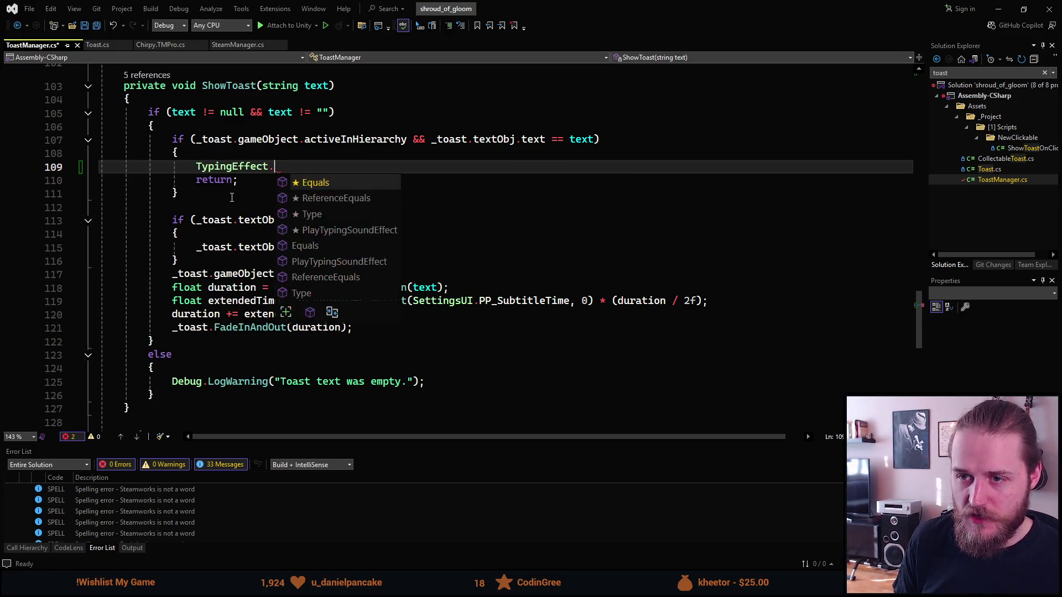
{"action": "key", "text": "Tab"}
{"action": "type", "text": "();"}
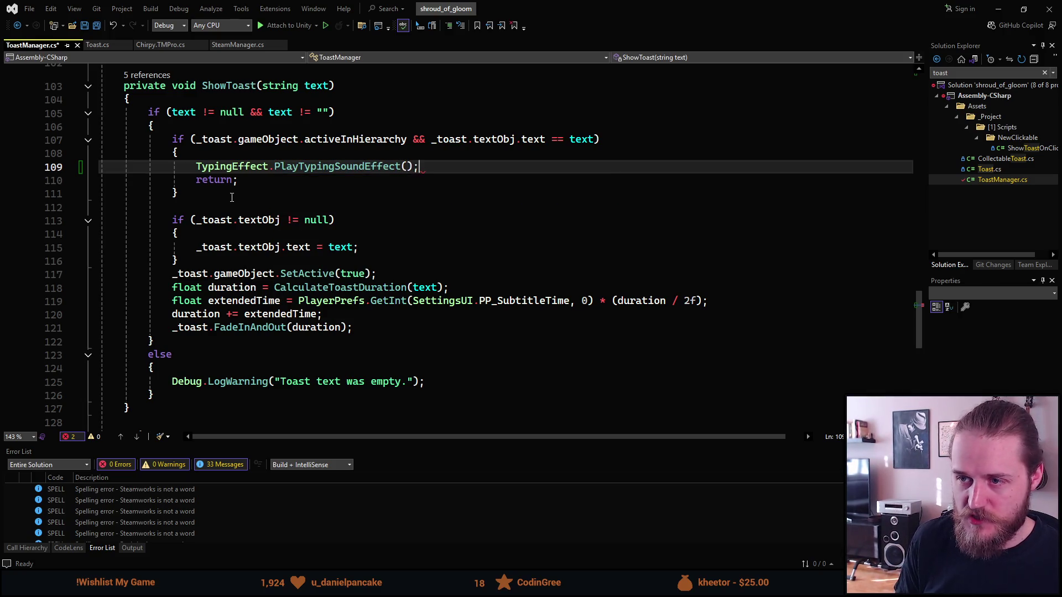
{"action": "key", "text": "ctrl+s"}
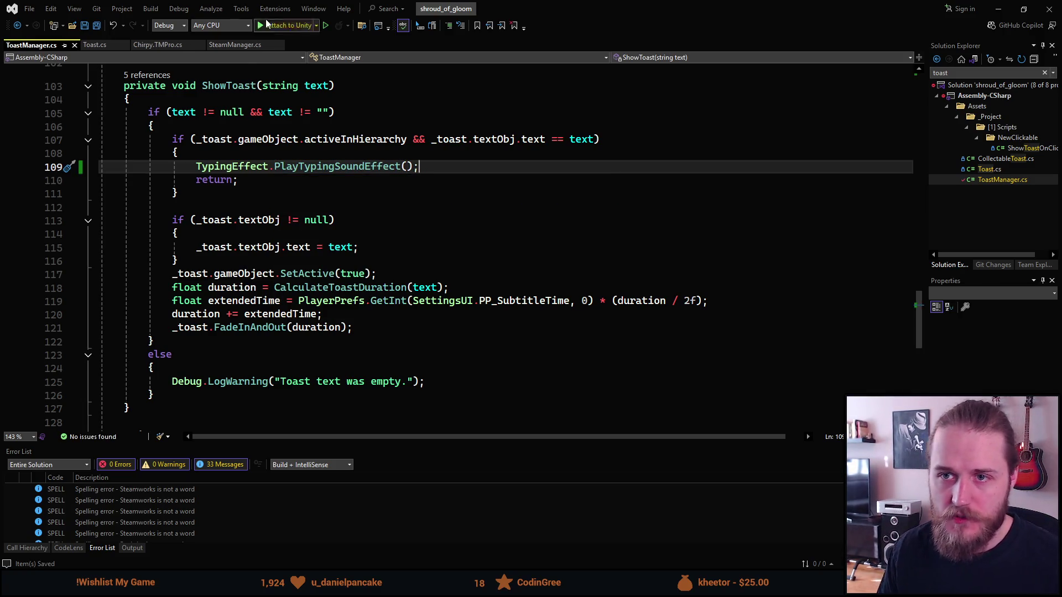
{"action": "key", "text": "alt+Tab"}
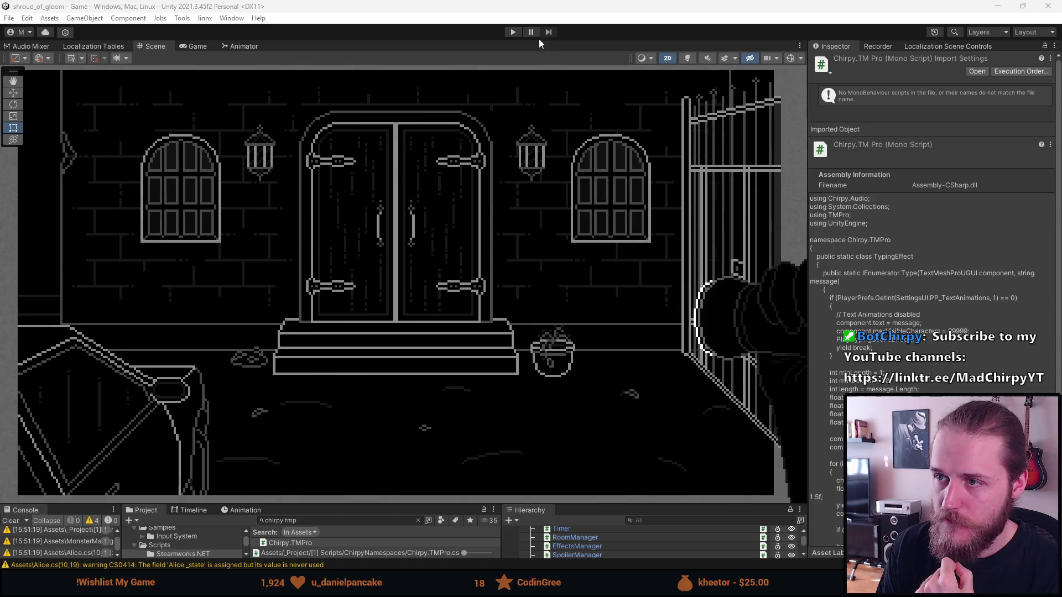
- Start Play mode once the script assemblies have reloaded to test the toast sound
{"action": "left_click", "coordinate": [513, 32]}
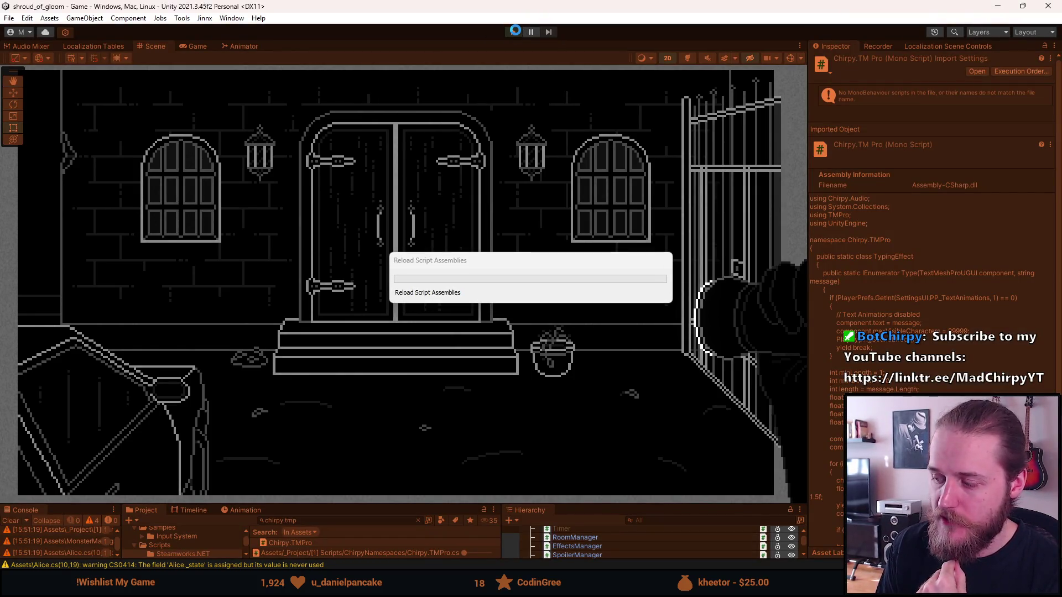
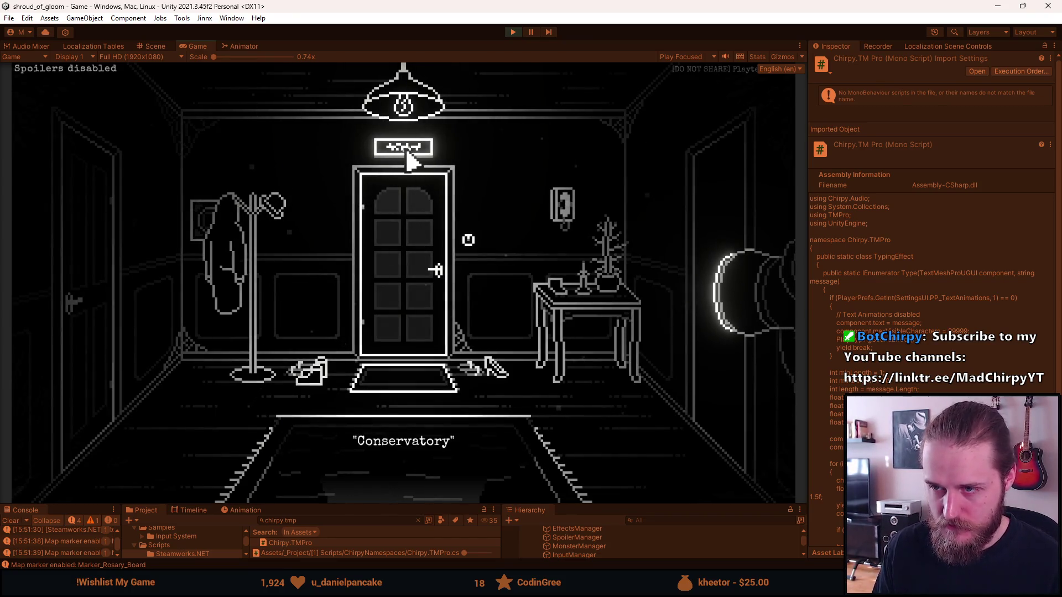
- Interact with the door sign and check the game's accessibility settings from the pause menu
{"action": "left_click", "coordinate": [408, 154]}
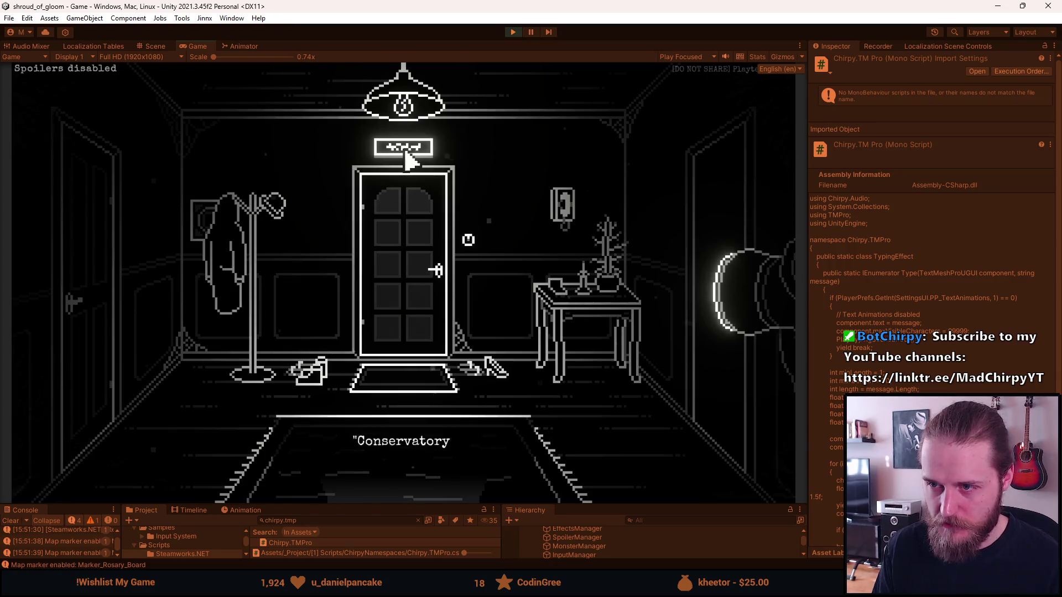
{"action": "key", "text": "Escape"}
{"action": "left_click", "coordinate": [412, 288]}
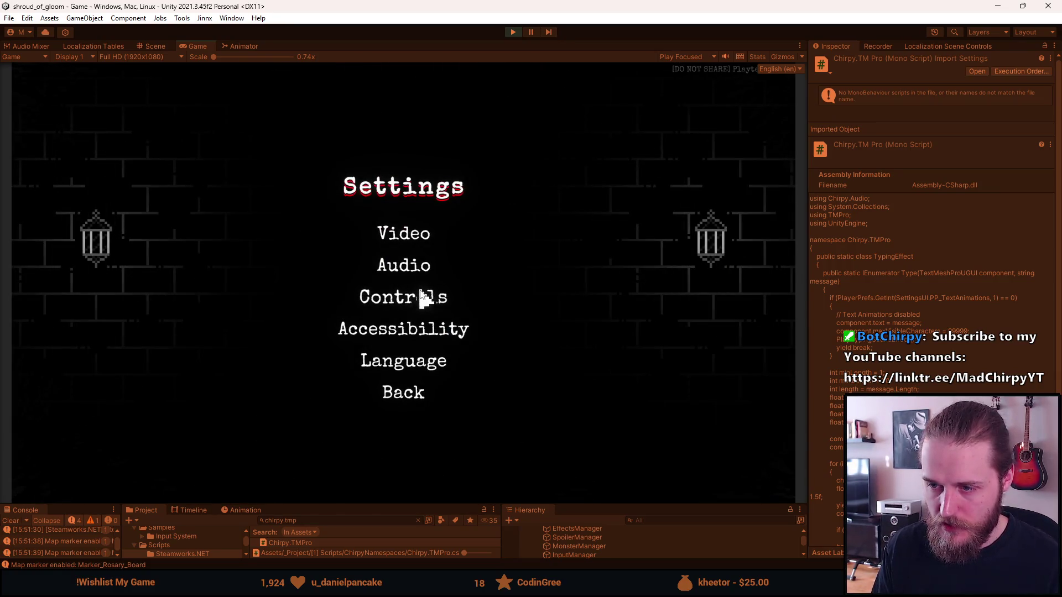
{"action": "left_click", "coordinate": [414, 330]}
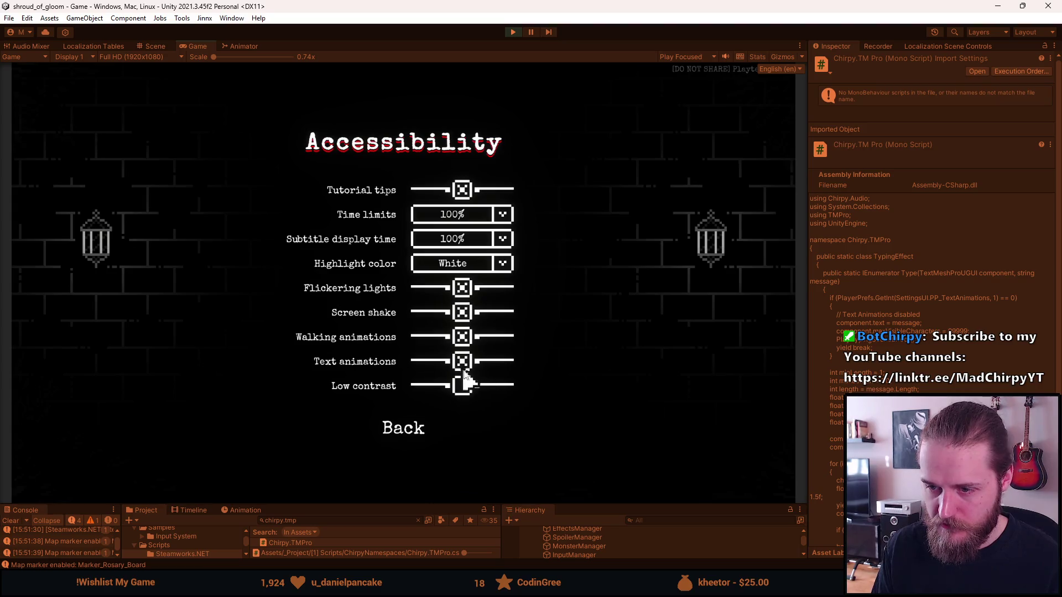
{"action": "left_click", "coordinate": [382, 434]}
{"action": "left_click", "coordinate": [406, 392]}
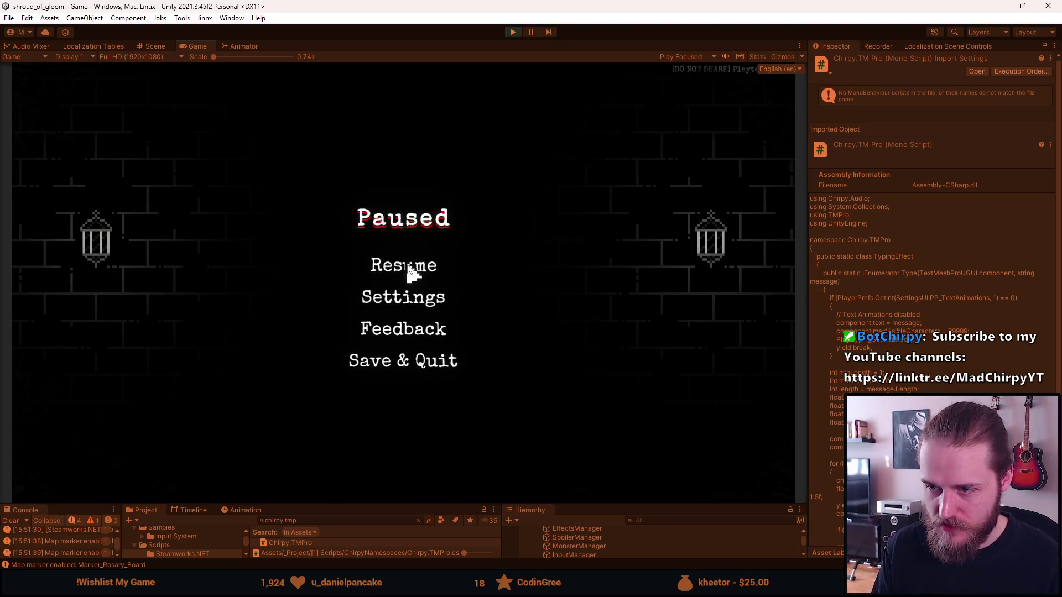
{"action": "left_click", "coordinate": [408, 271]}
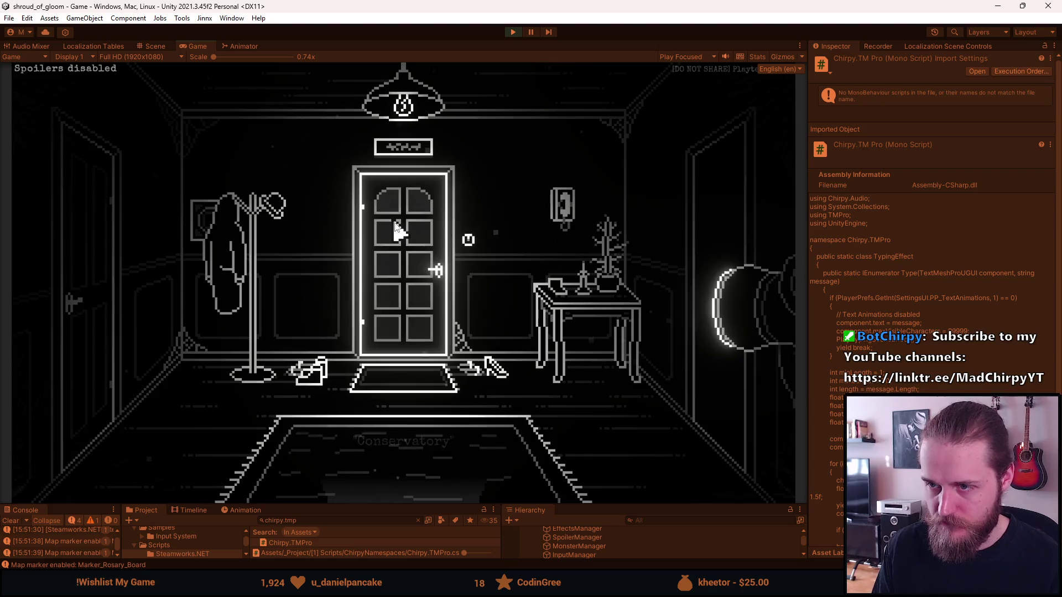
{"action": "left_click", "coordinate": [408, 154]}
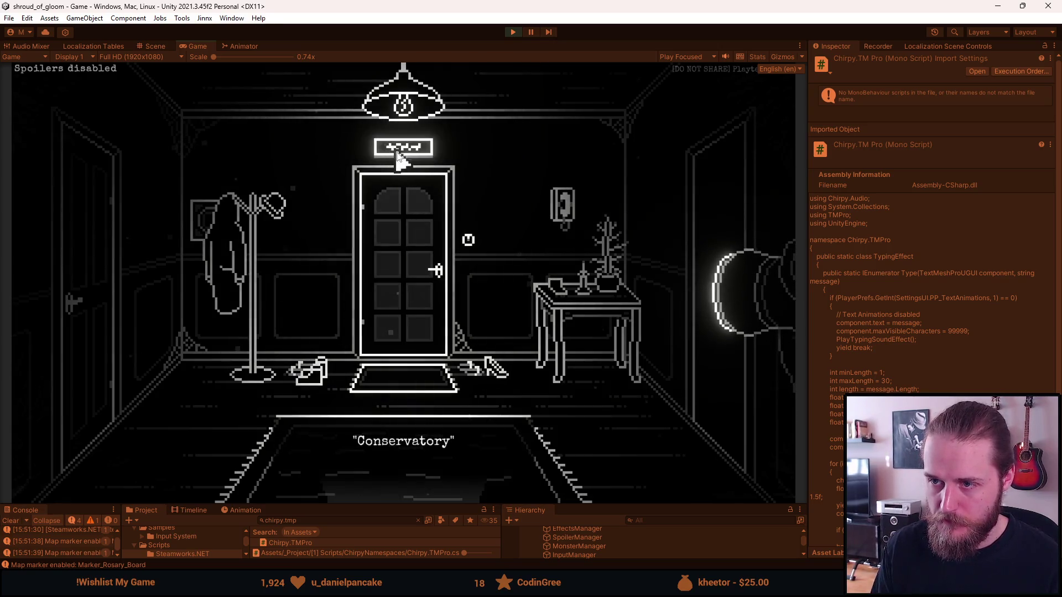
- Revisit the accessibility settings, then replay the Conservatory caption on the door sign
{"action": "key", "text": "Escape"}
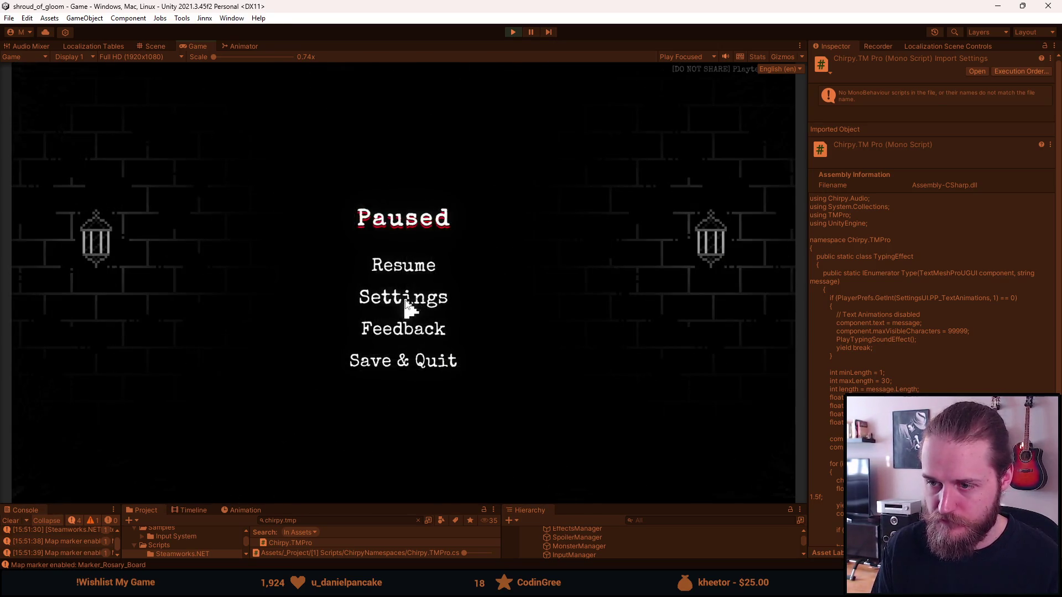
{"action": "left_click", "coordinate": [408, 304]}
{"action": "left_click", "coordinate": [413, 334]}
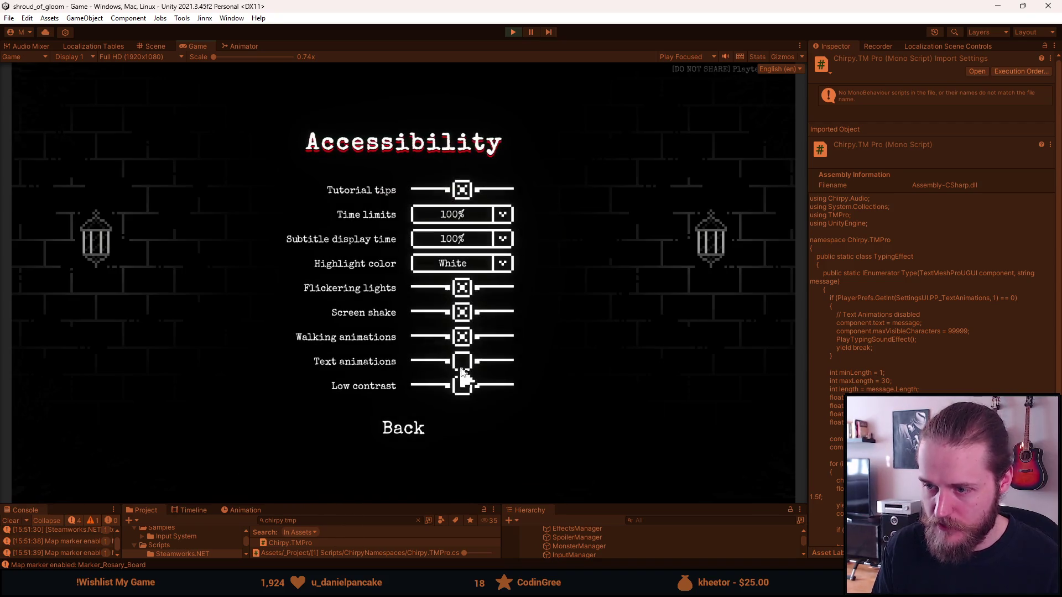
{"action": "left_click", "coordinate": [418, 426]}
{"action": "left_click", "coordinate": [408, 391]}
{"action": "left_click", "coordinate": [410, 280]}
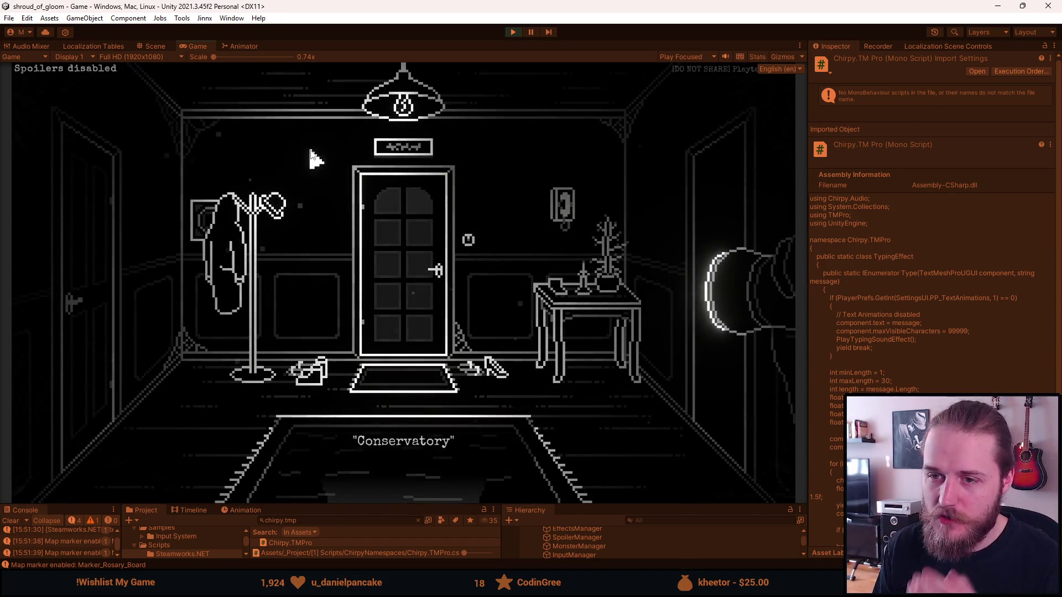
{"action": "left_click", "coordinate": [440, 177]}
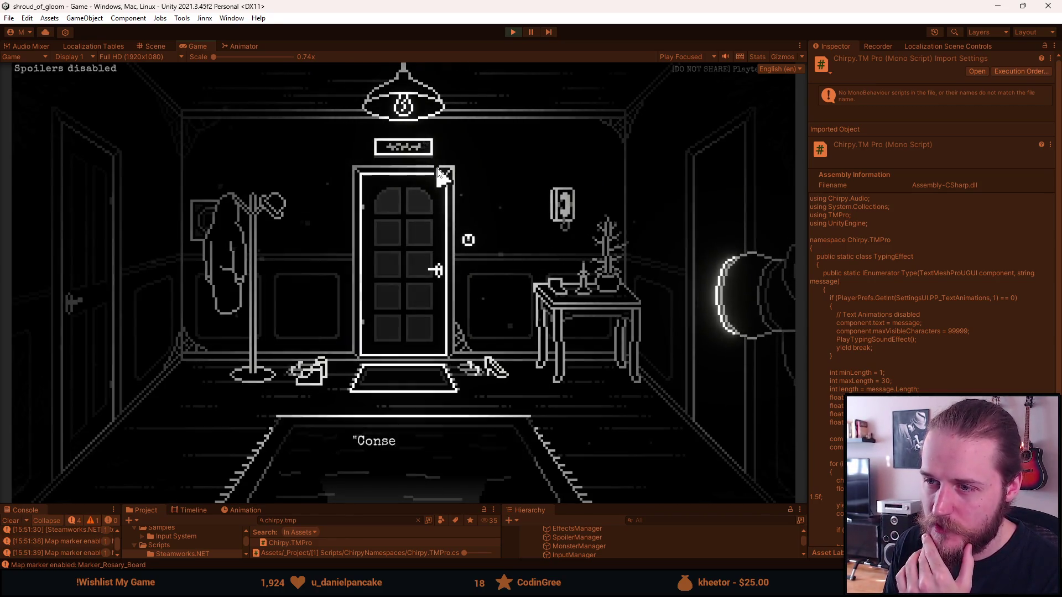
{"action": "left_click", "coordinate": [429, 151]}
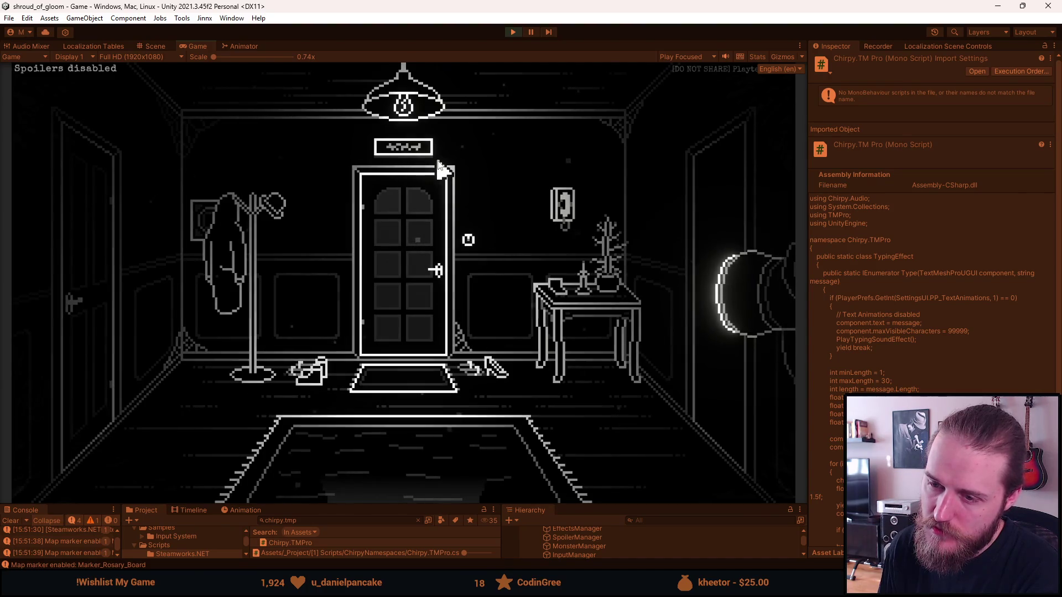
{"action": "left_click", "coordinate": [437, 165]}
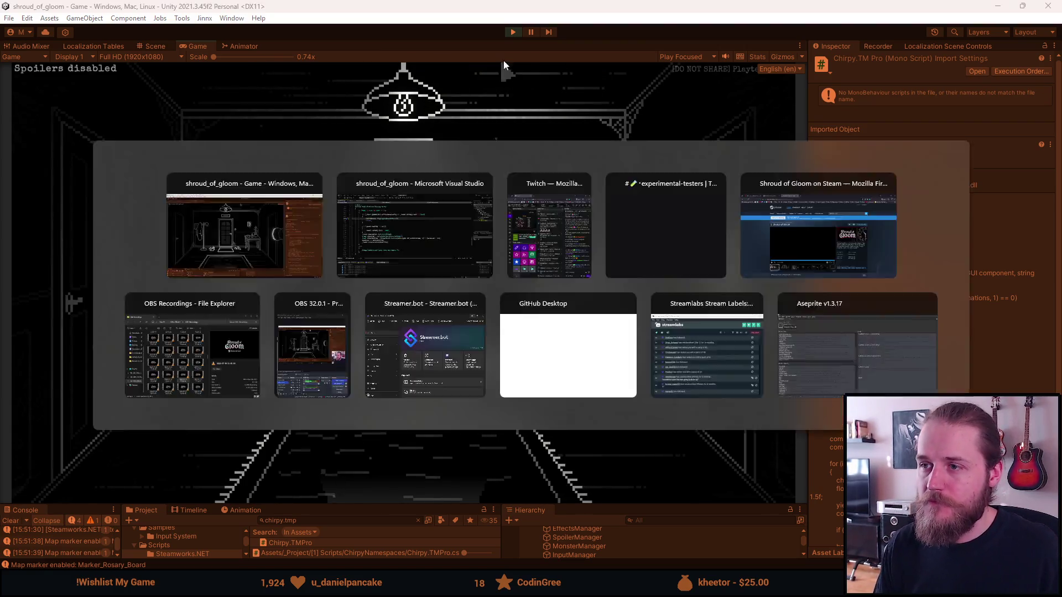
- Exit Play mode, enlarge the Project panel and open _Project > [2] Prefabs & Scriptables > [7] Particles
{"action": "key", "text": "ctrl+p"}
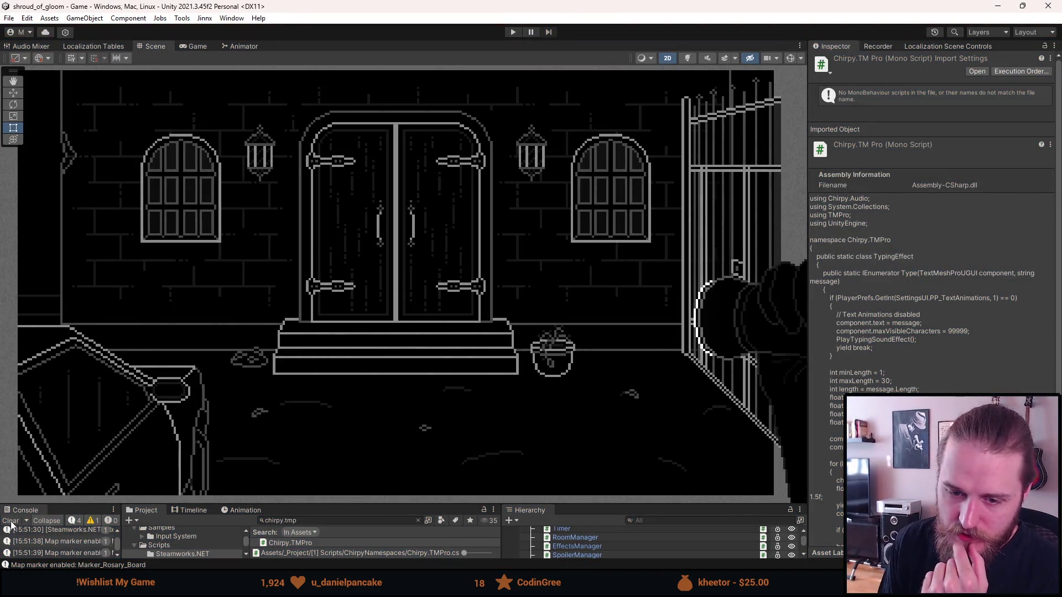
{"action": "left_click_drag", "start_coordinate": [430, 504], "coordinate": [430, 339]}
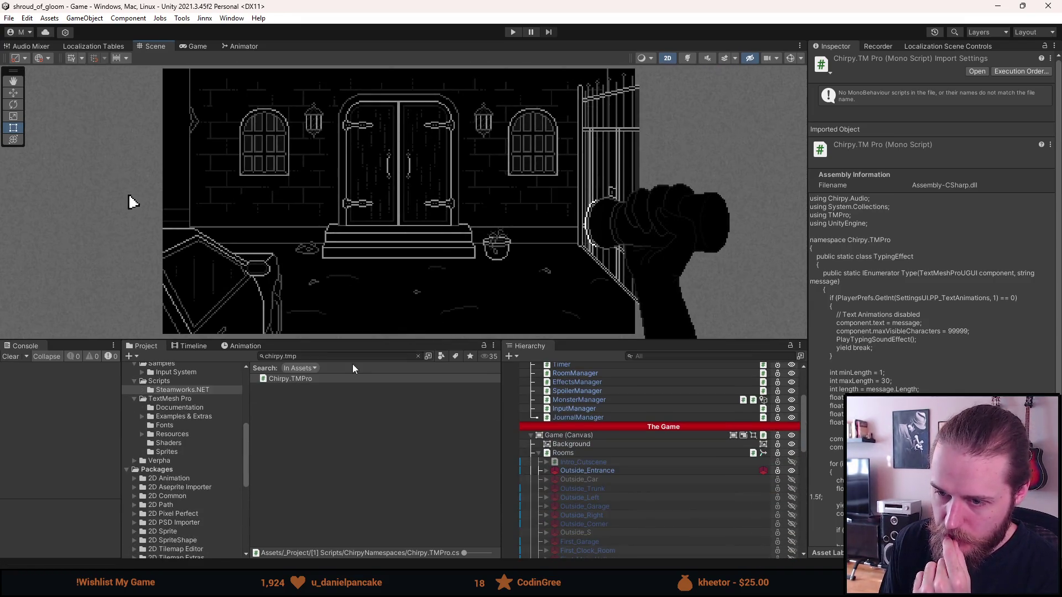
{"action": "scroll", "coordinate": [142, 472], "scroll_direction": "up", "scroll_amount": 6}
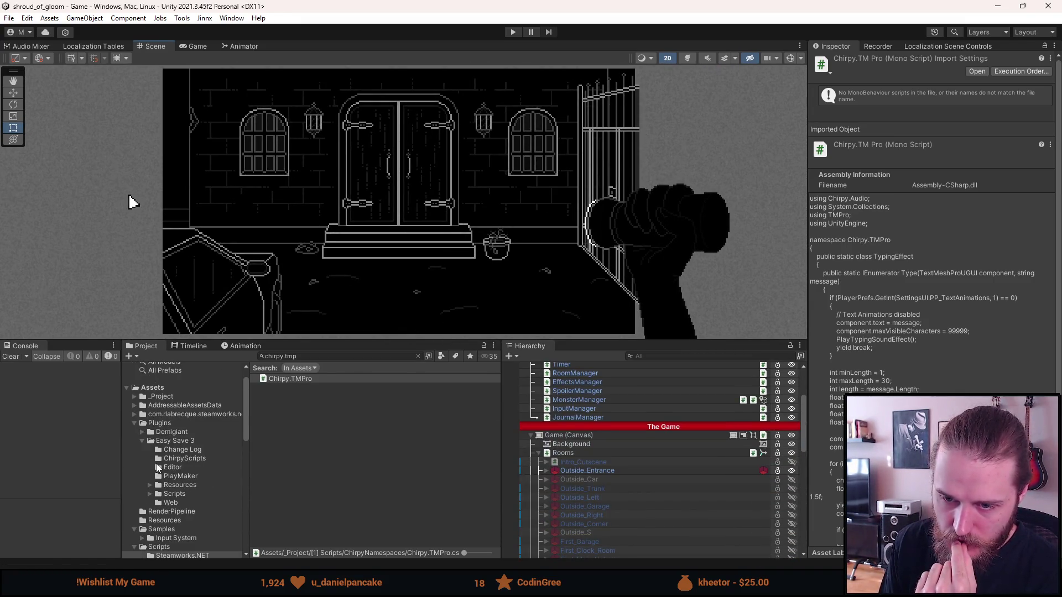
{"action": "scroll", "coordinate": [169, 433], "scroll_direction": "up", "scroll_amount": 2}
{"action": "left_click", "coordinate": [167, 420]}
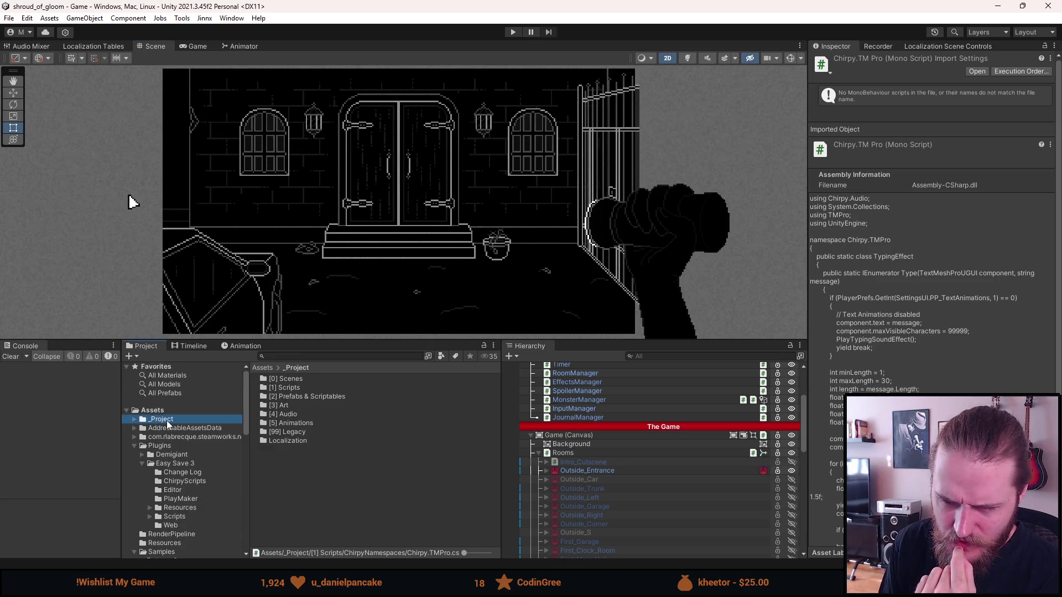
{"action": "double_click", "coordinate": [295, 396]}
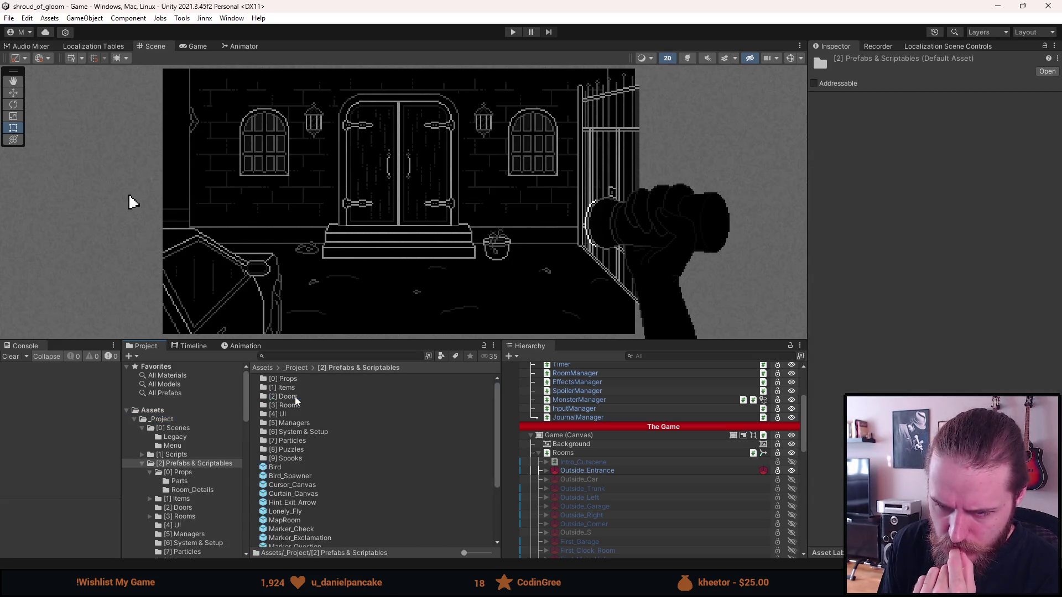
{"action": "double_click", "coordinate": [299, 441]}
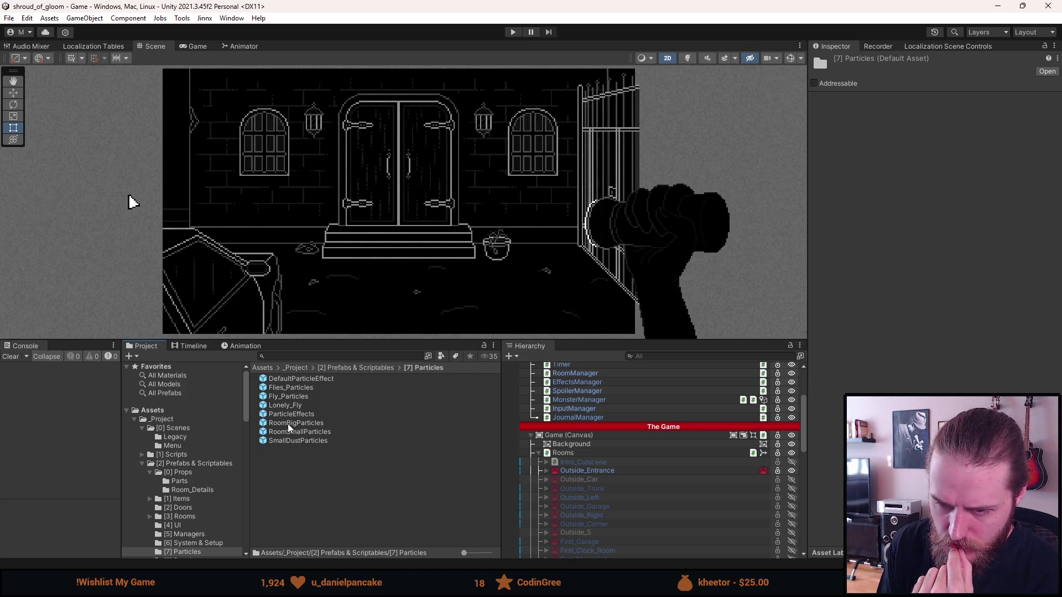
- Open the DefaultParticleEffect prefab, tick Looping and preview the particle effect
{"action": "double_click", "coordinate": [297, 379]}
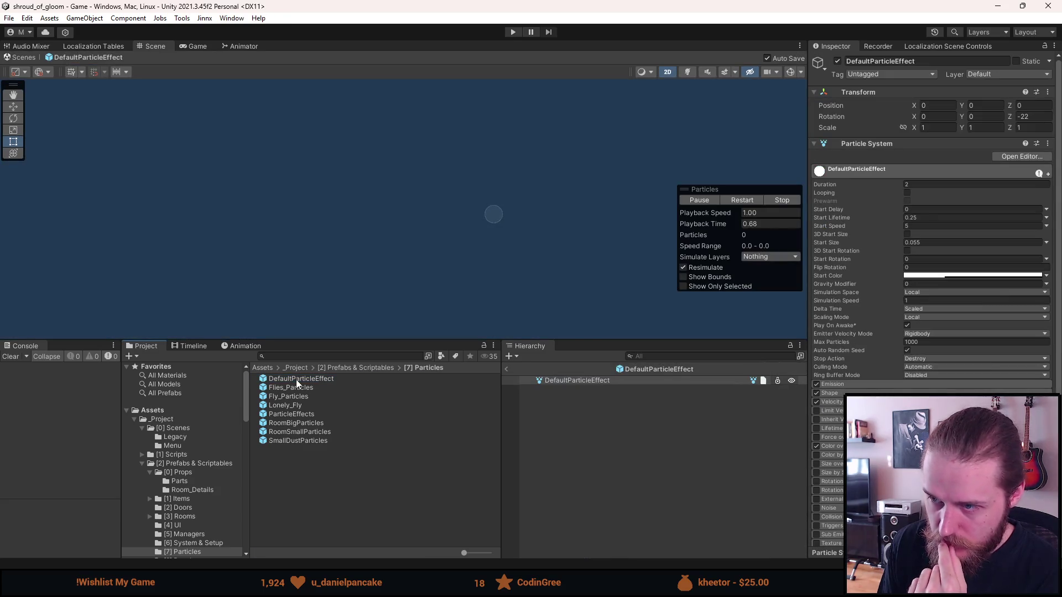
{"action": "left_click", "coordinate": [576, 381]}
{"action": "left_click", "coordinate": [698, 203]}
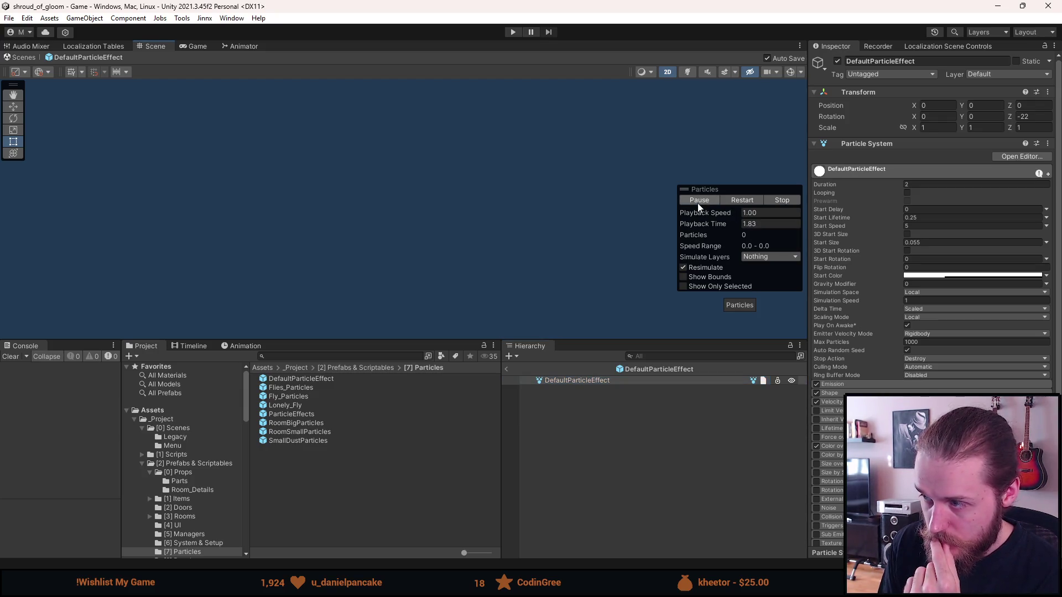
{"action": "left_click", "coordinate": [698, 204]}
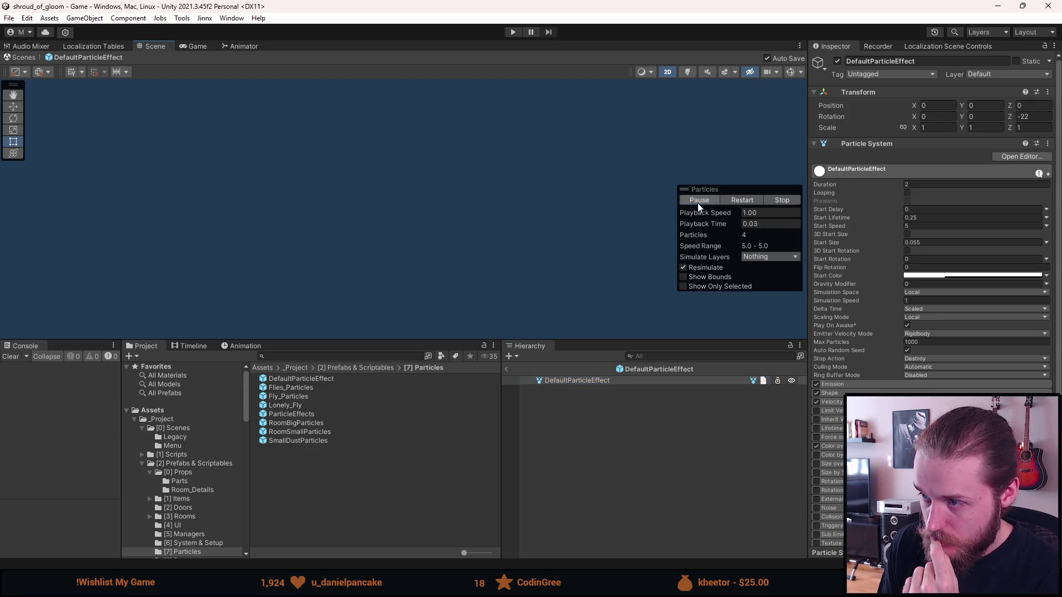
{"action": "left_click", "coordinate": [907, 192]}
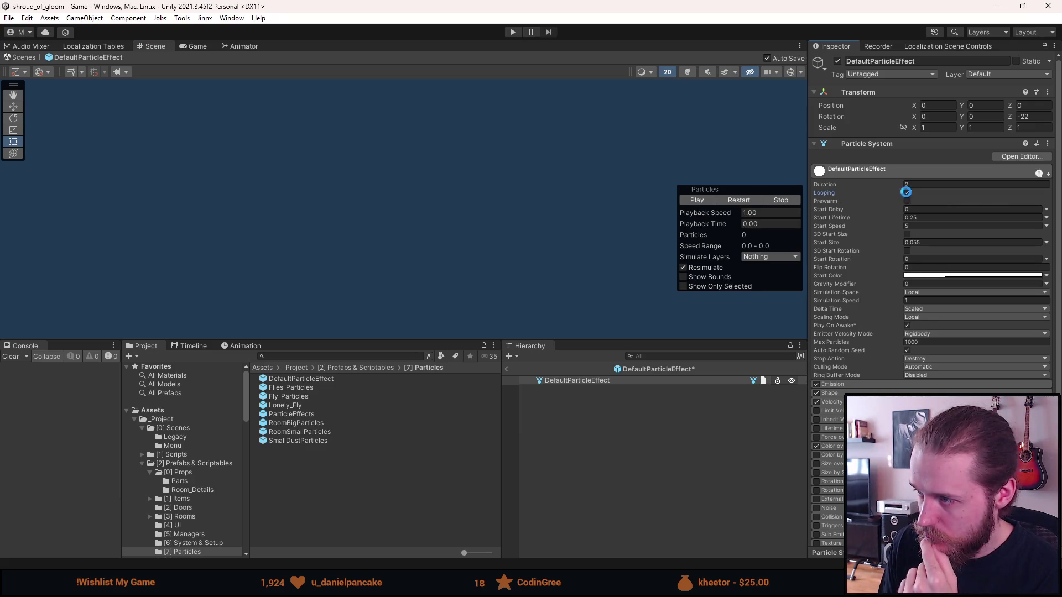
{"action": "left_click", "coordinate": [705, 200]}
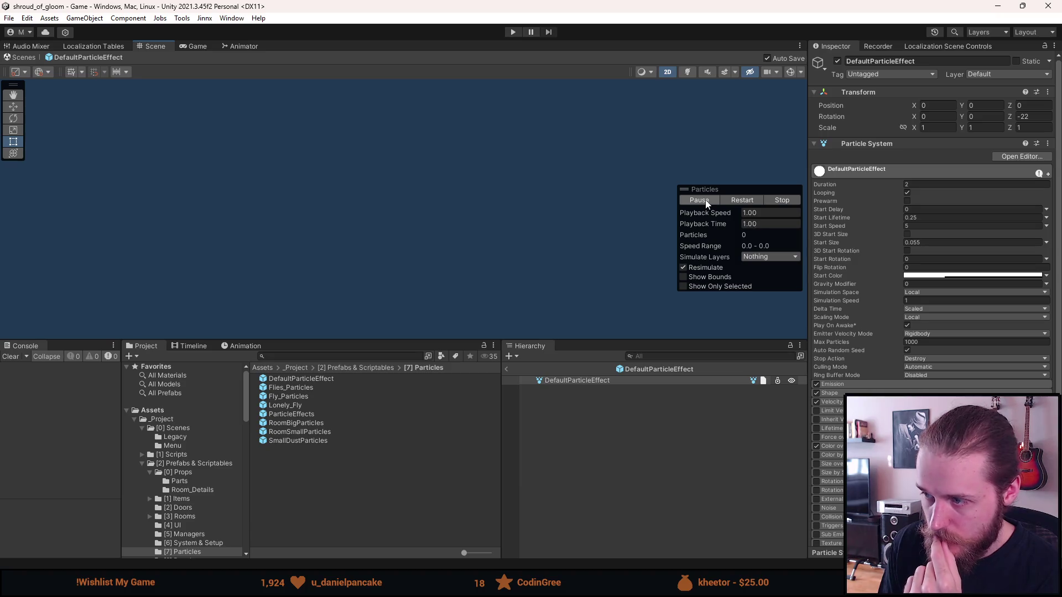
- Select the DefaultParticleEffect root and pick a new particle Start Color
{"action": "left_click", "coordinate": [590, 381]}
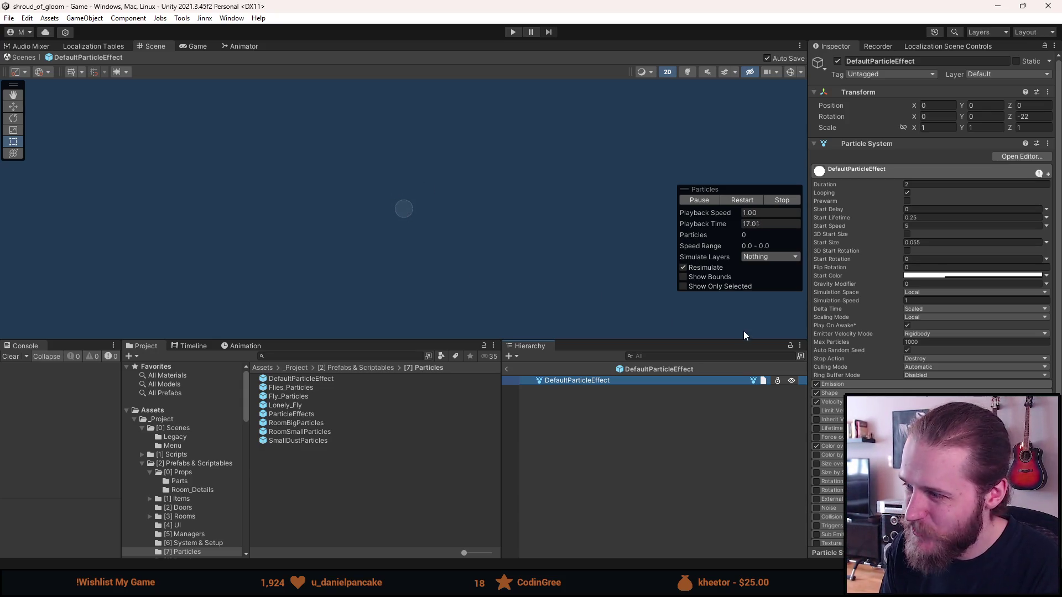
{"action": "left_click", "coordinate": [920, 282]}
{"action": "left_click", "coordinate": [927, 275]}
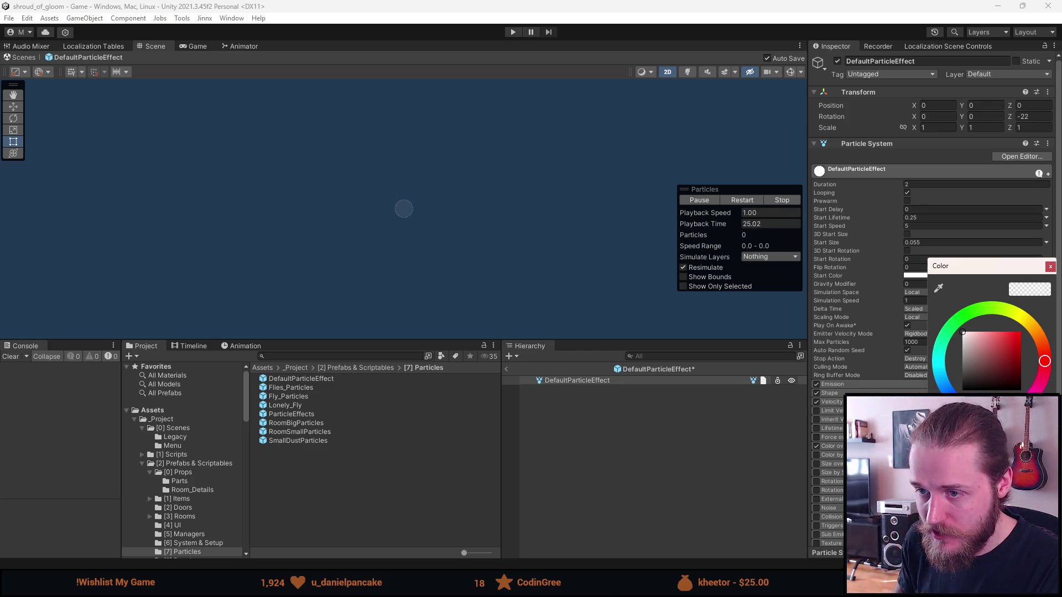
- Reselect DefaultParticleEffect and briefly expand then collapse the Renderer module
{"action": "left_click", "coordinate": [741, 450]}
{"action": "left_click", "coordinate": [635, 383]}
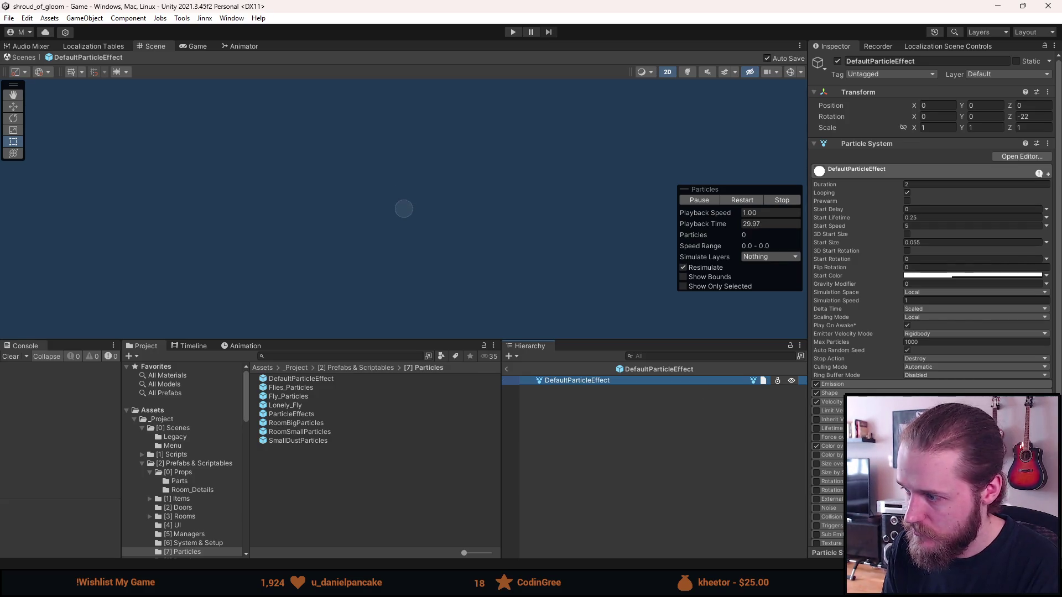
{"action": "scroll", "coordinate": [838, 466], "scroll_direction": "down", "scroll_amount": 4}
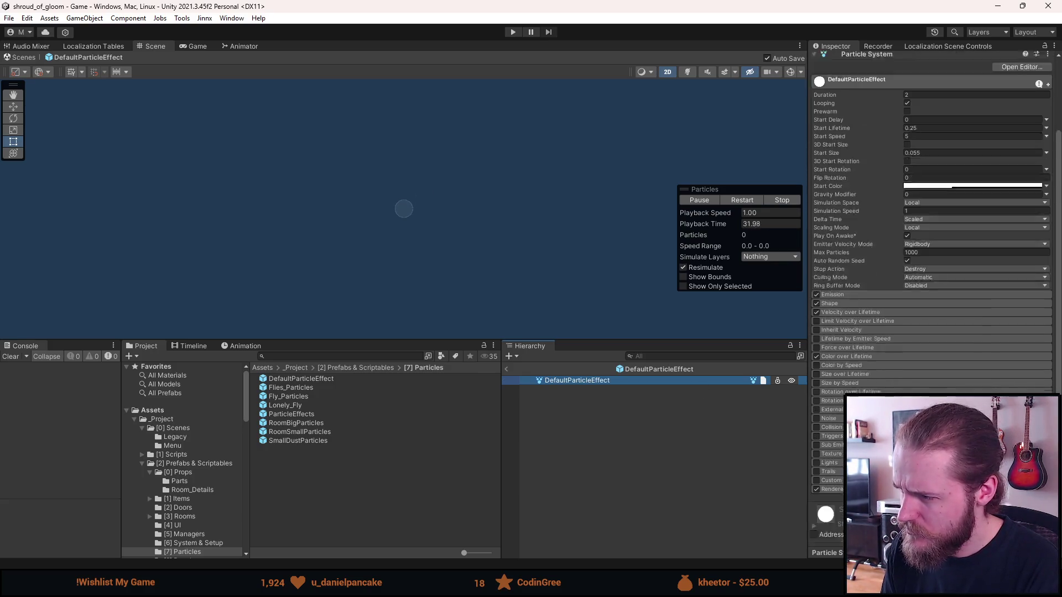
{"action": "left_click", "coordinate": [839, 464]}
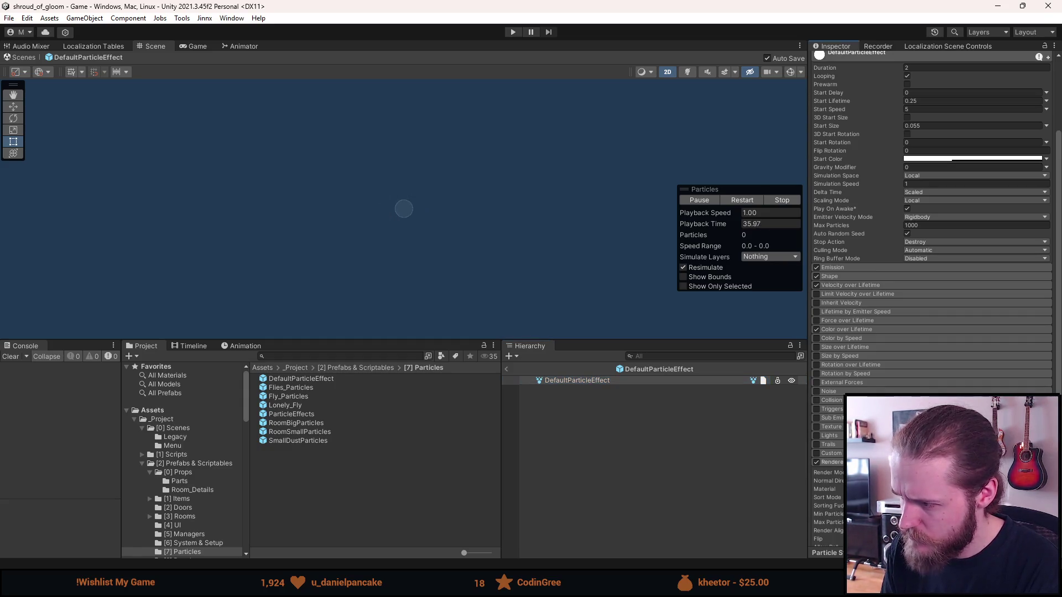
{"action": "left_click", "coordinate": [834, 463]}
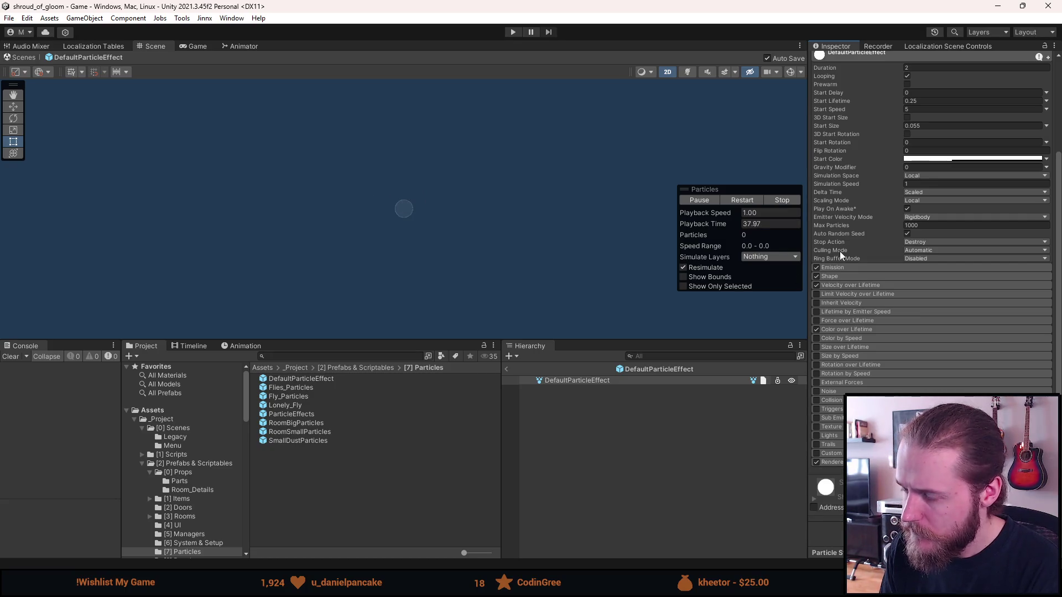
- Set the Emission burst count to 5 and expand the Shape module
{"action": "mouse_move", "coordinate": [862, 259]}
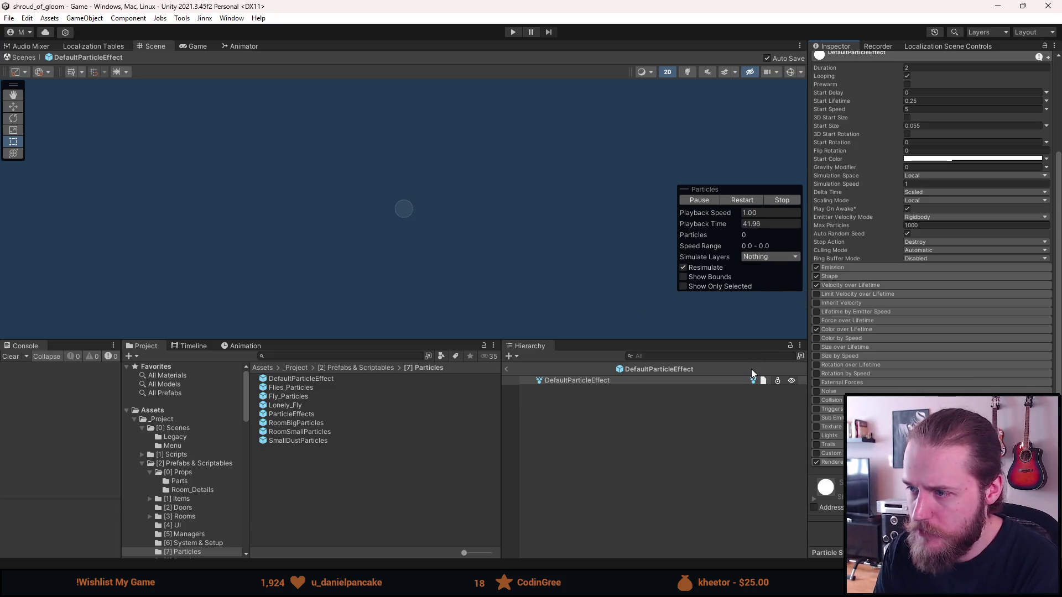
{"action": "left_click", "coordinate": [850, 267]}
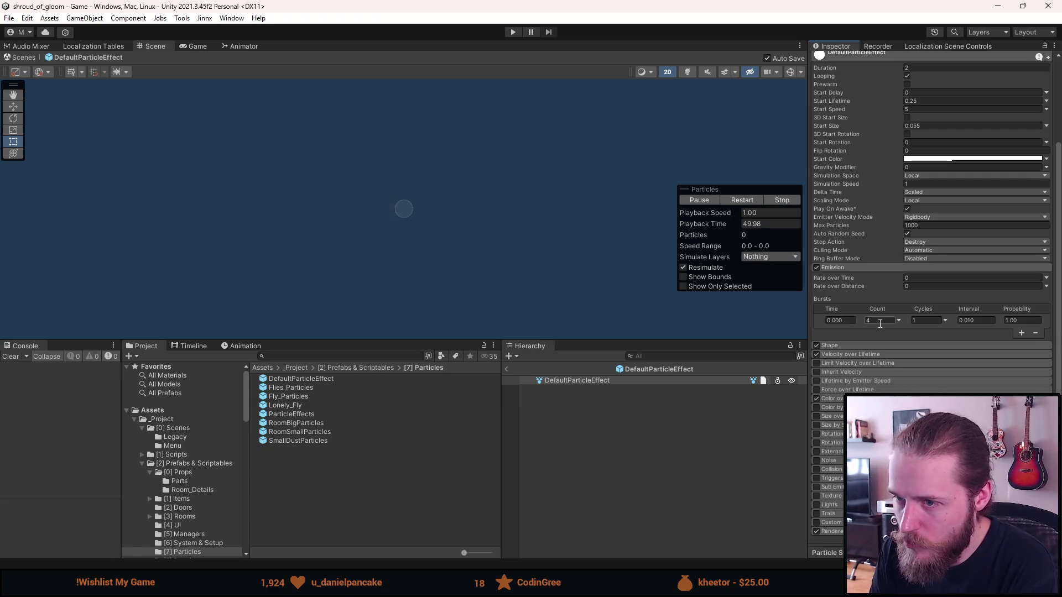
{"action": "left_click", "coordinate": [880, 321]}
{"action": "type", "text": "5"}
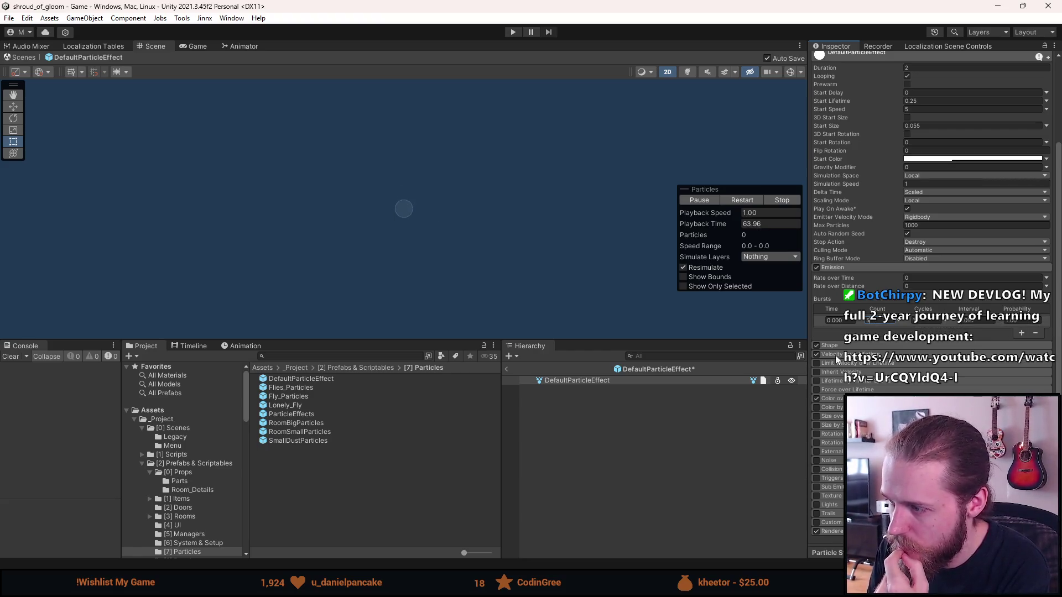
{"action": "left_click", "coordinate": [852, 352]}
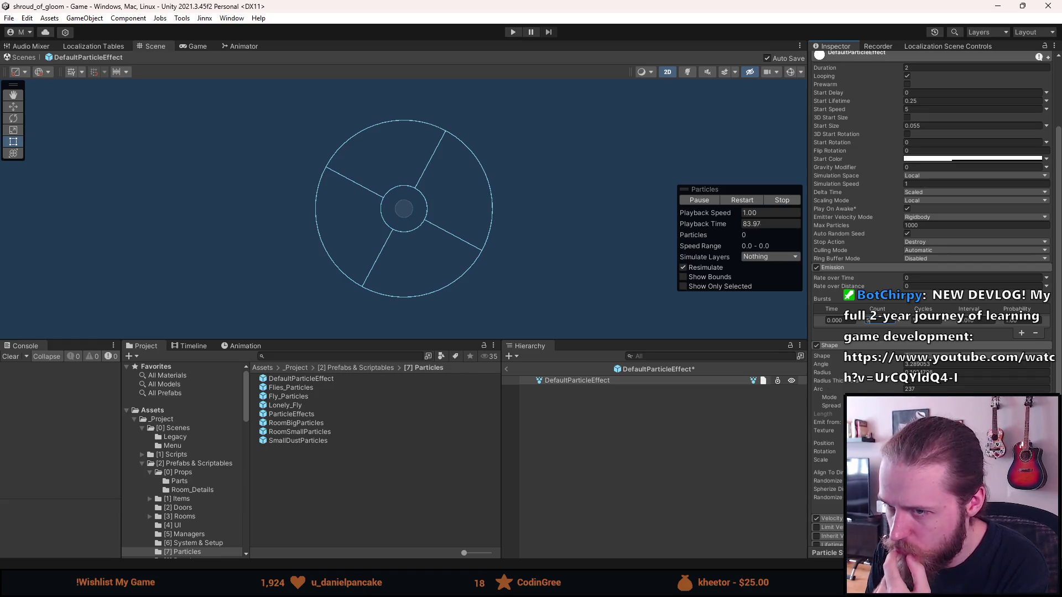
- Set the DefaultParticleEffect's Start Lifetime to 0.75 and reselect the object
{"action": "scroll", "coordinate": [831, 446], "scroll_direction": "down", "scroll_amount": 3}
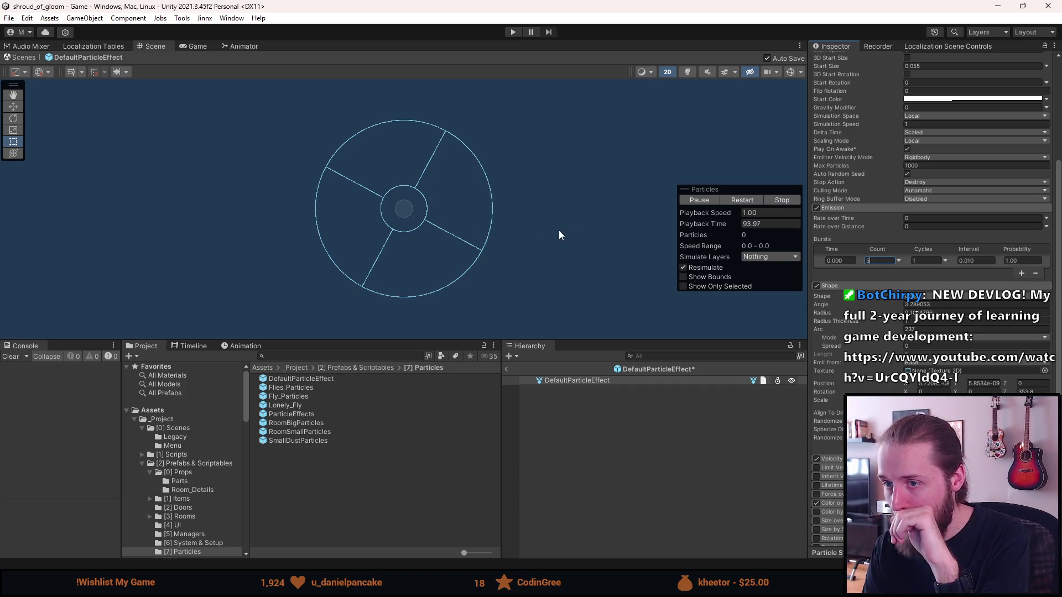
{"action": "scroll", "coordinate": [897, 283], "scroll_direction": "up", "scroll_amount": 4}
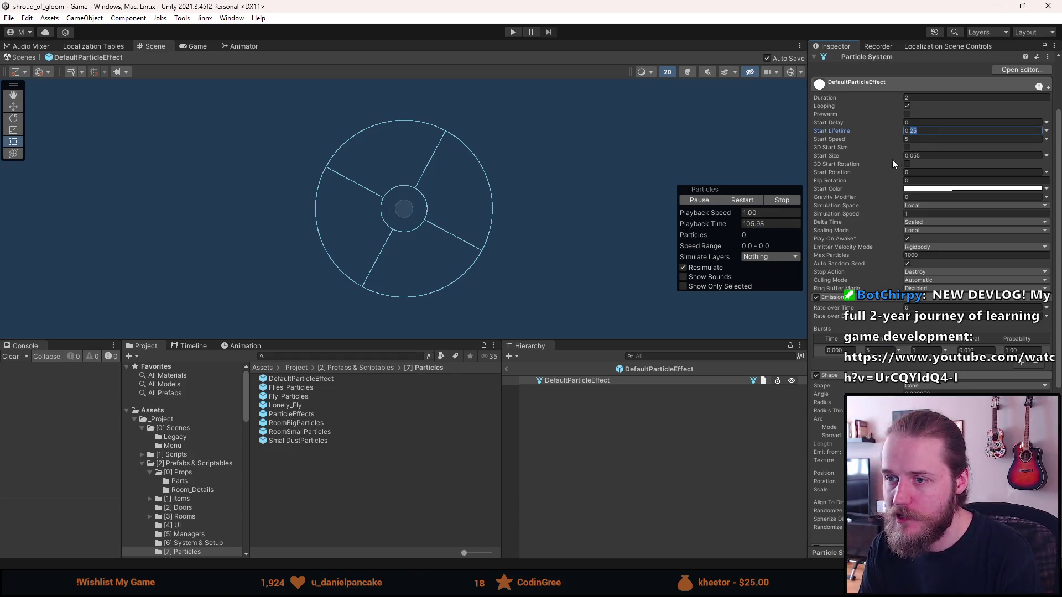
{"action": "double_click", "coordinate": [925, 132]}
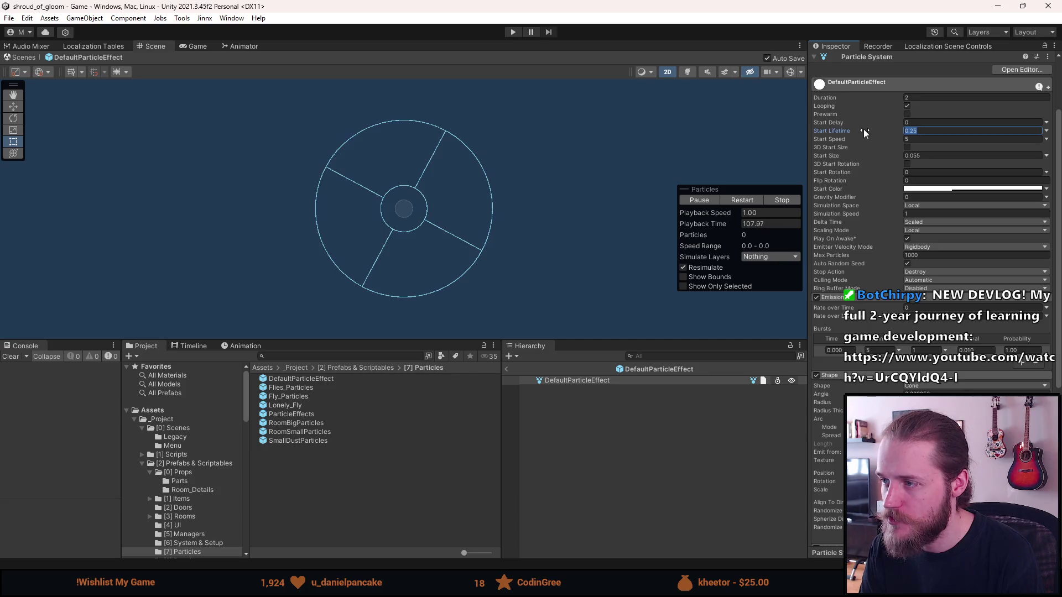
{"action": "type", "text": "1"}
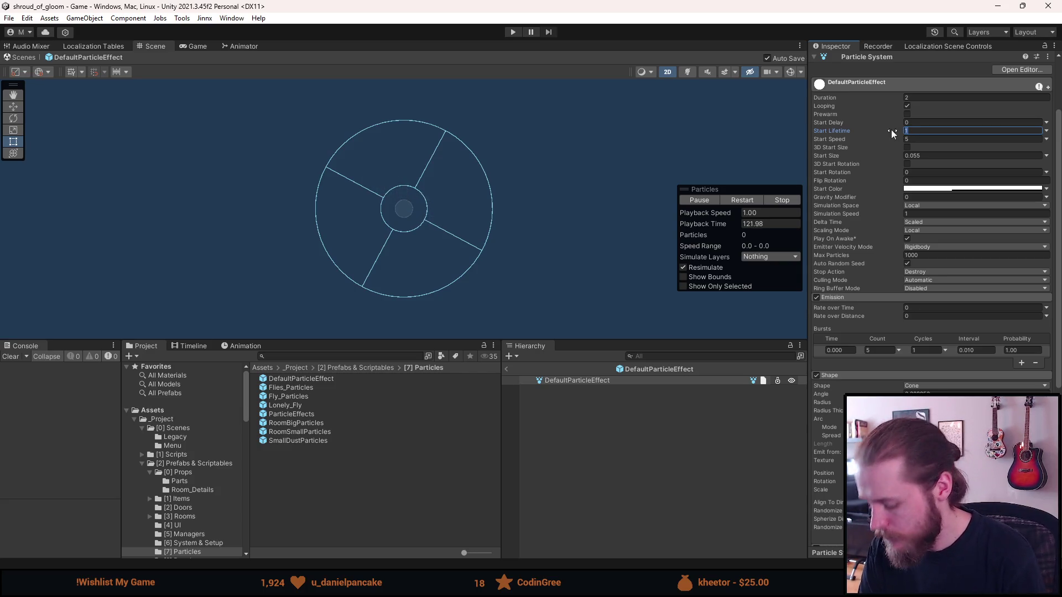
{"action": "type", "text": "0,75"}
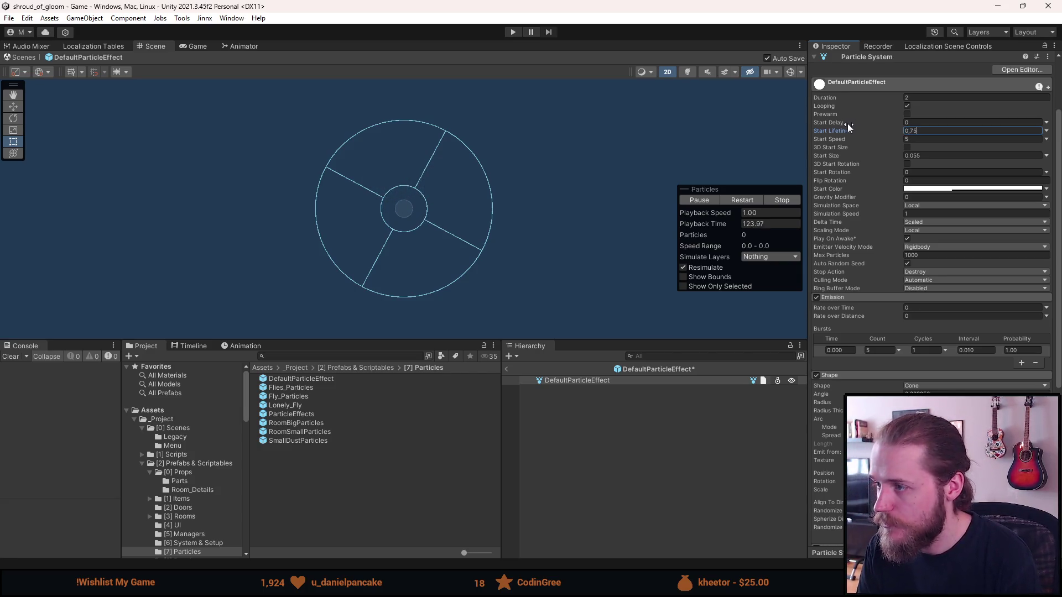
{"action": "left_click", "coordinate": [690, 473]}
{"action": "left_click", "coordinate": [604, 380]}
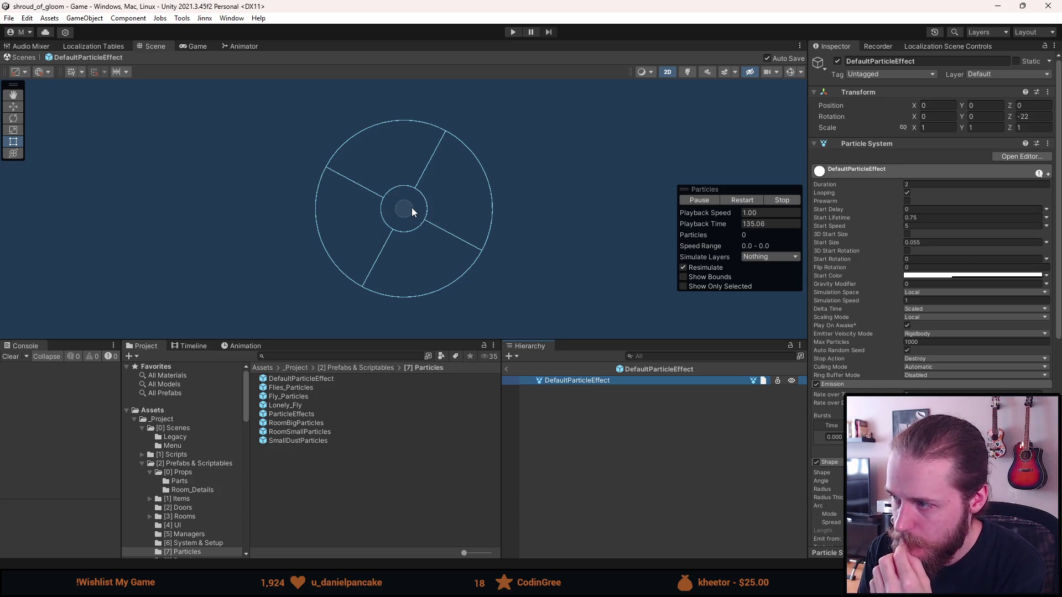
- Set the particles' Start Speed to 10 and preview the burst
{"action": "left_click", "coordinate": [917, 226]}
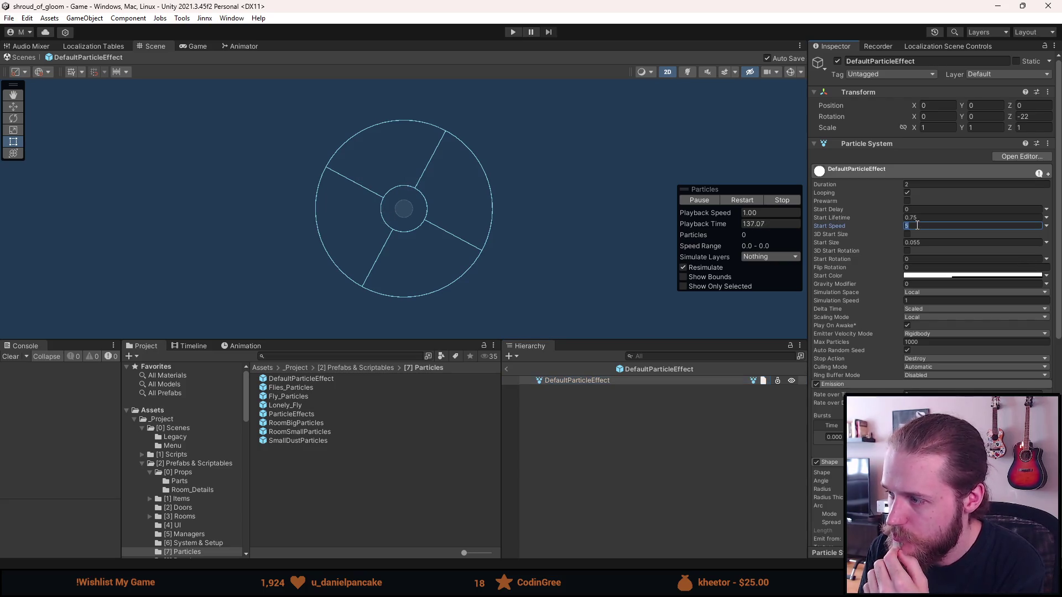
{"action": "type", "text": "6"}
{"action": "left_click", "coordinate": [610, 463]}
{"action": "left_click", "coordinate": [573, 381]}
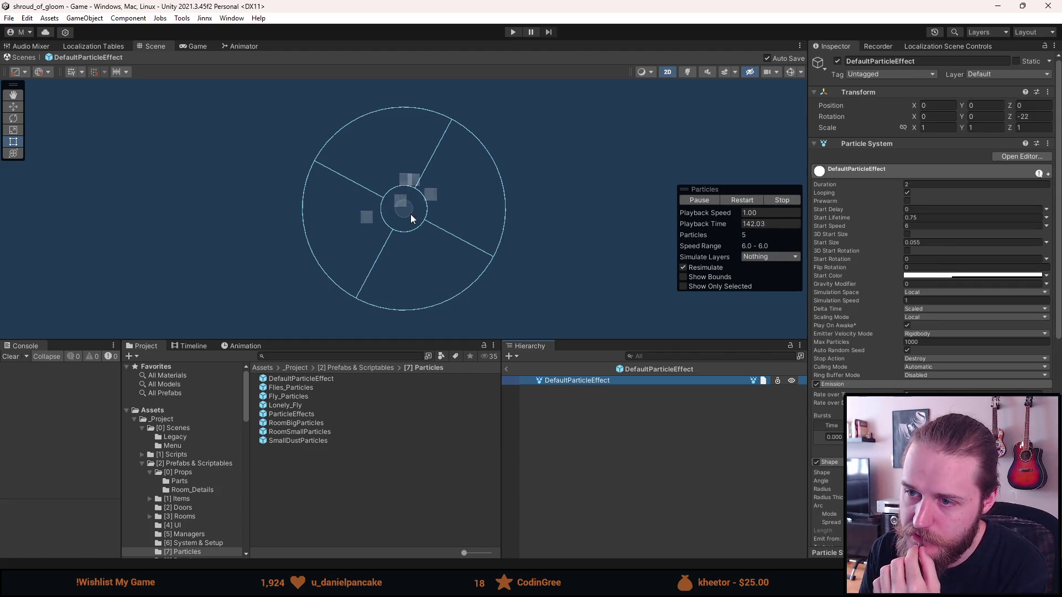
{"action": "left_click", "coordinate": [923, 227]}
{"action": "type", "text": "10"}
{"action": "left_click", "coordinate": [578, 431]}
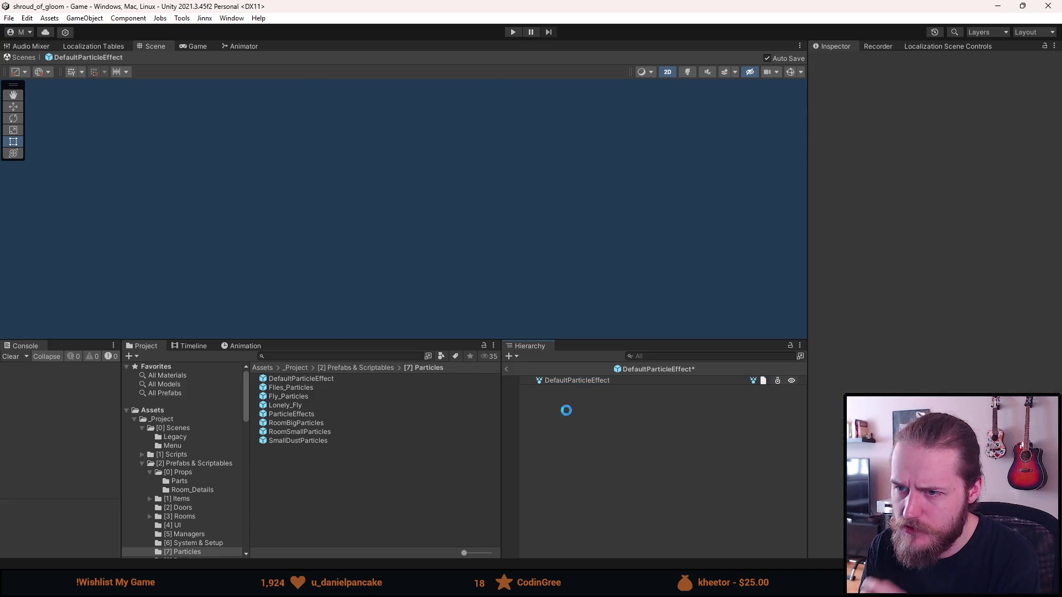
{"action": "left_click", "coordinate": [595, 383]}
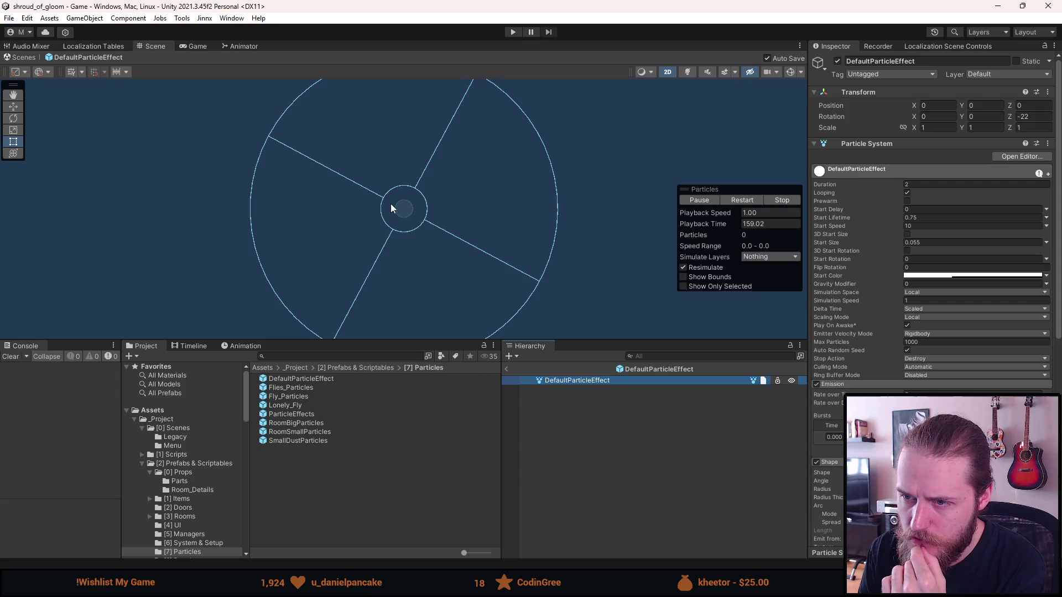
- Exit Prefab Mode back to the game scene and enter Play mode
{"action": "left_click", "coordinate": [618, 466]}
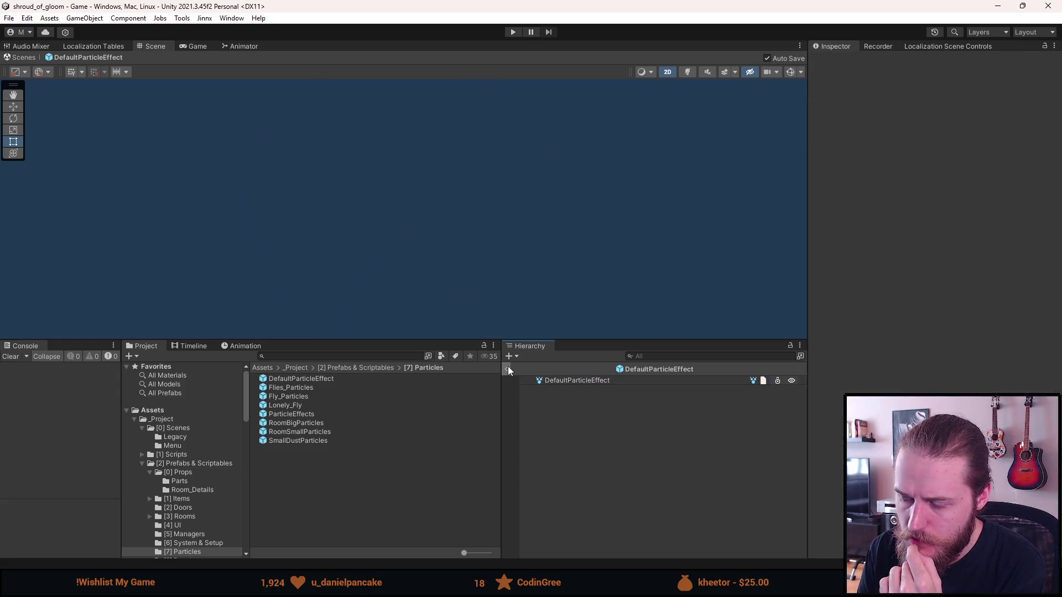
{"action": "left_click", "coordinate": [508, 368]}
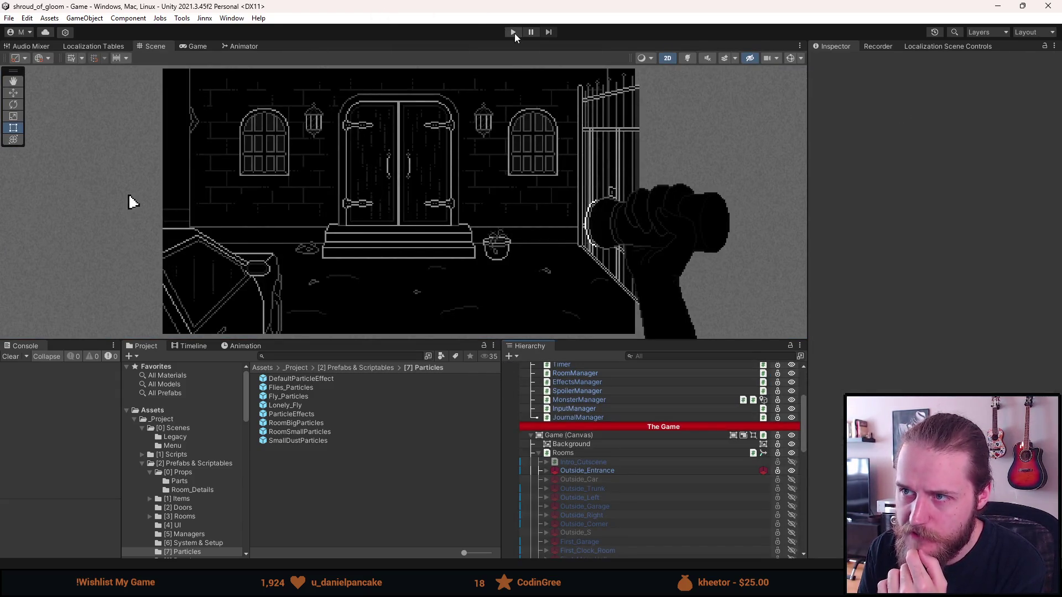
{"action": "left_click", "coordinate": [513, 32]}
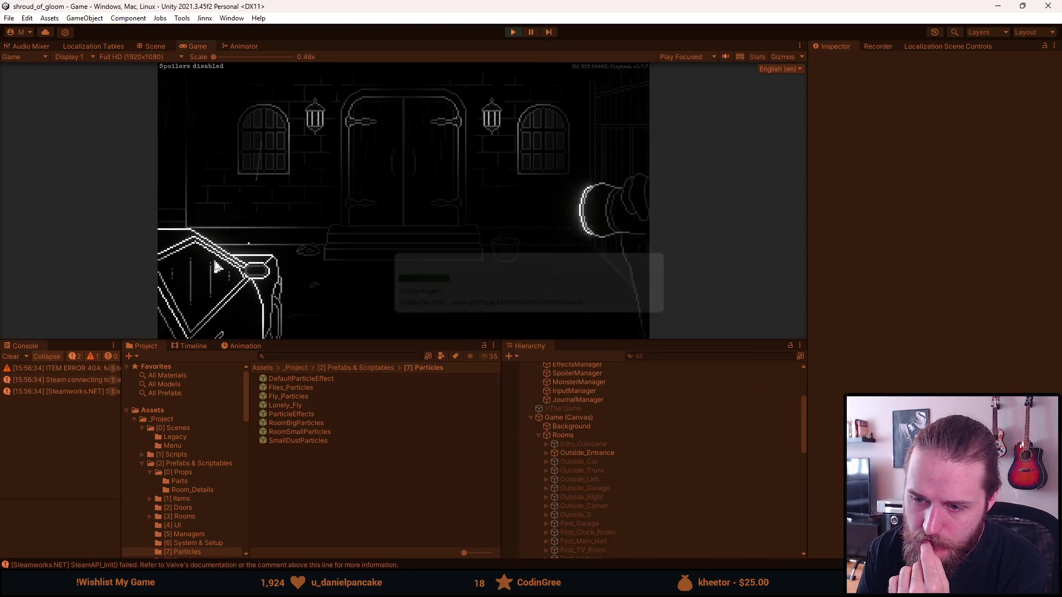
- Enlarge the Game view to watch the entrance-door particles, stop play, and reopen DefaultParticleEffect
{"action": "left_click_drag", "start_coordinate": [375, 341], "coordinate": [387, 452]}
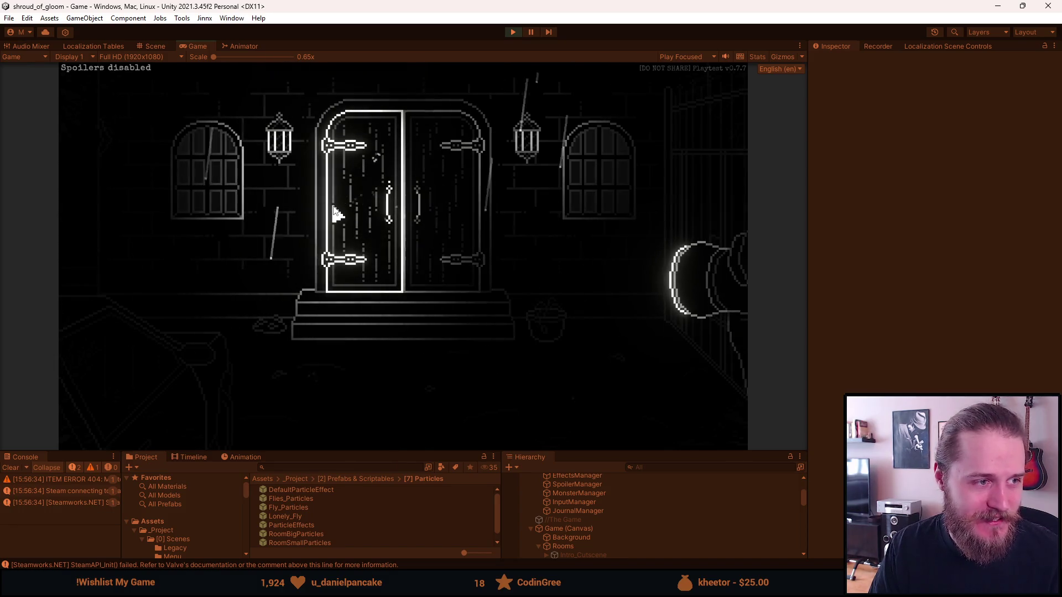
{"action": "left_click", "coordinate": [509, 33]}
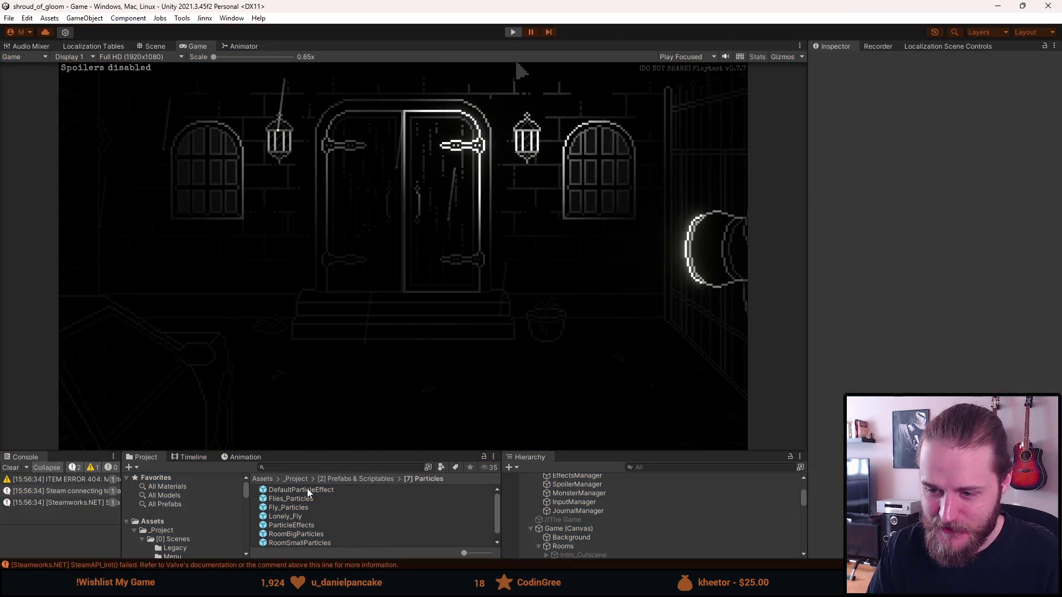
{"action": "double_click", "coordinate": [302, 490]}
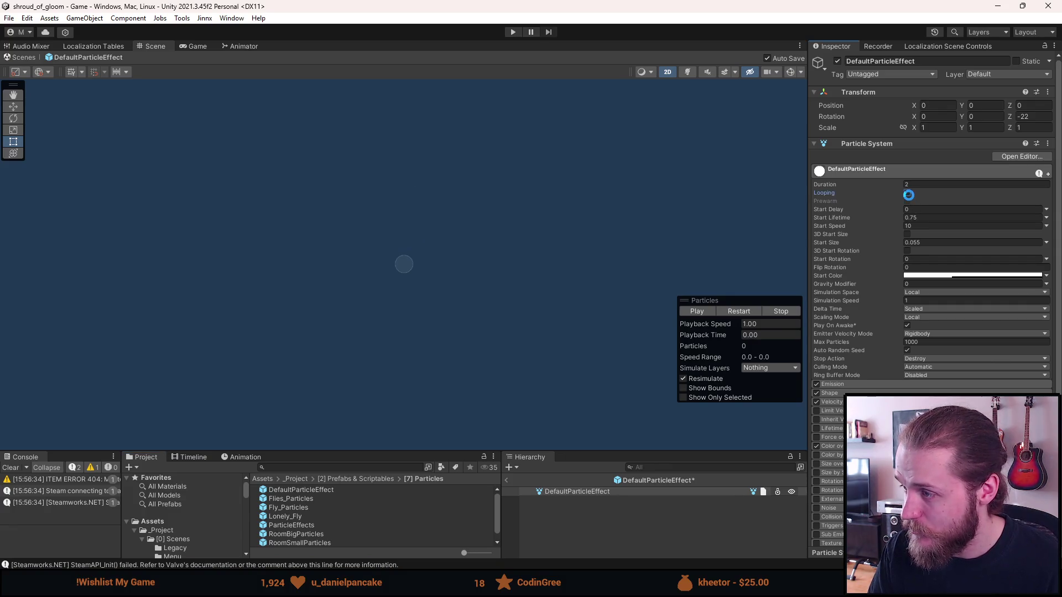
- Return to the game scene, run another Play-mode test of the particles, then stop
{"action": "left_click", "coordinate": [507, 479]}
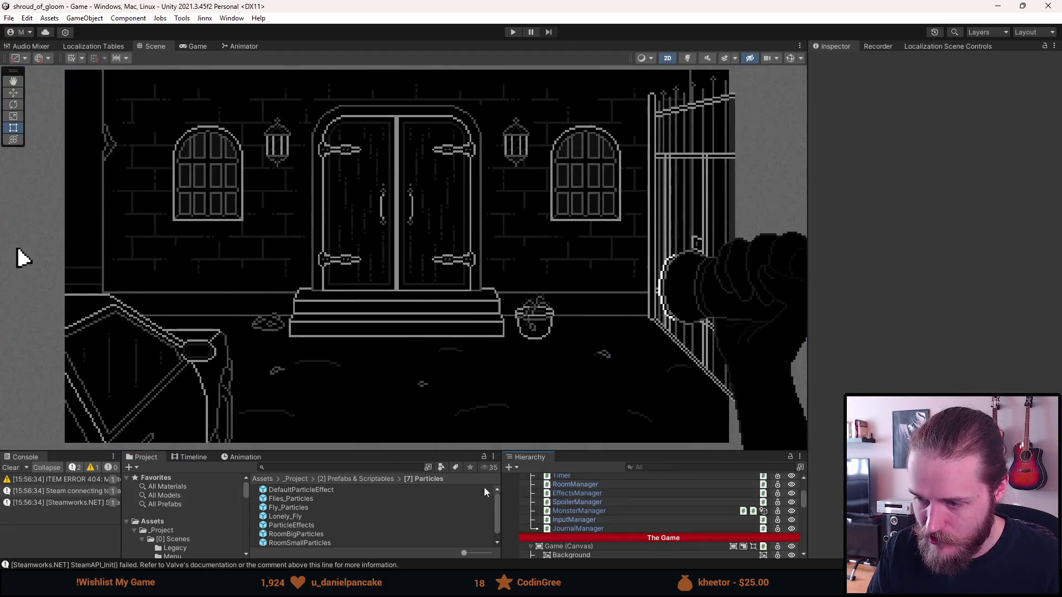
{"action": "left_click", "coordinate": [511, 32]}
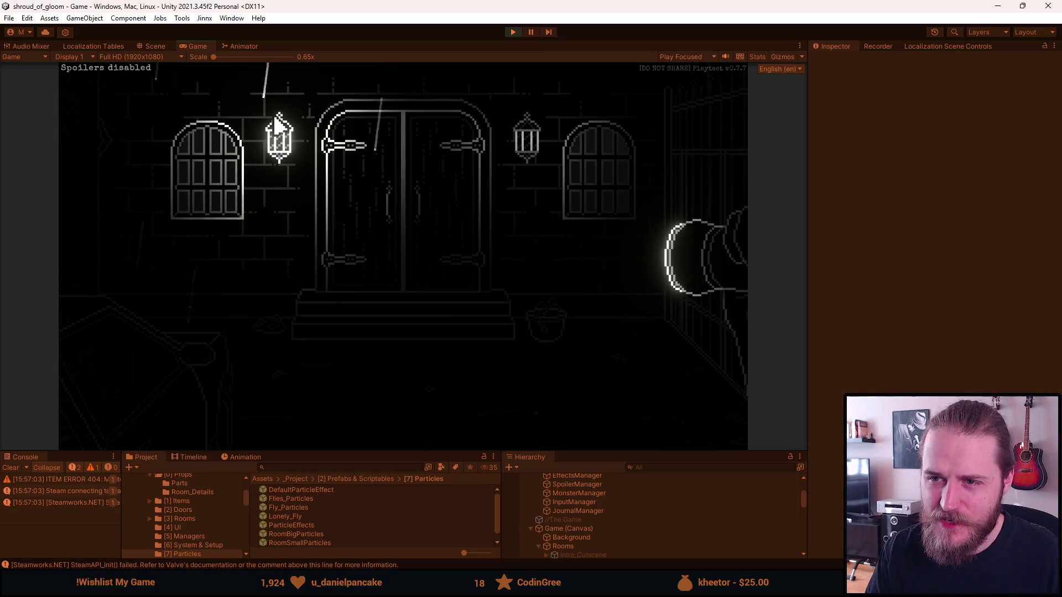
{"action": "key", "text": "alt+Tab"}
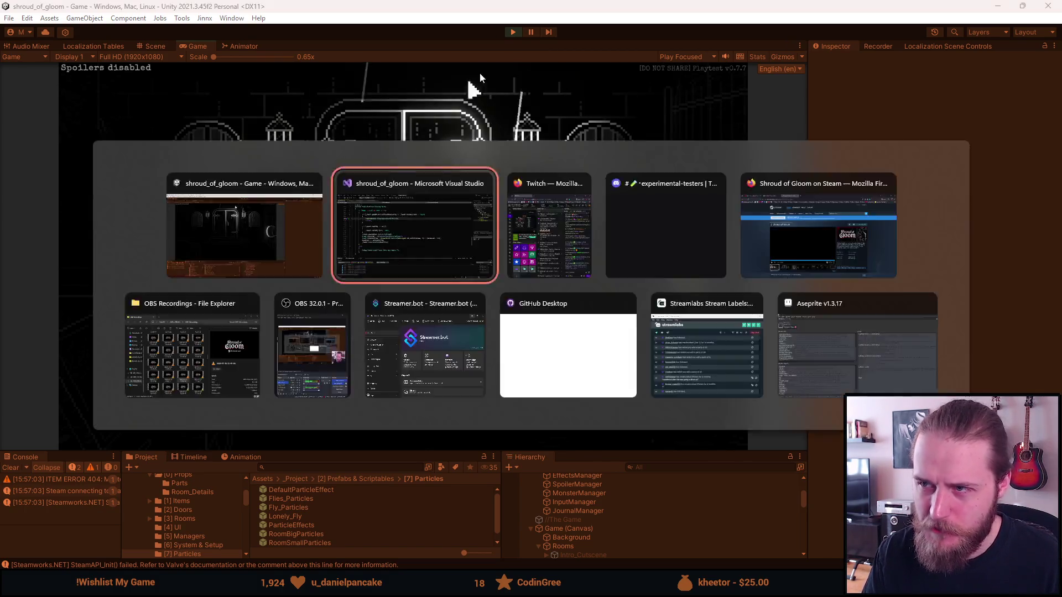
{"action": "left_click", "coordinate": [514, 31]}
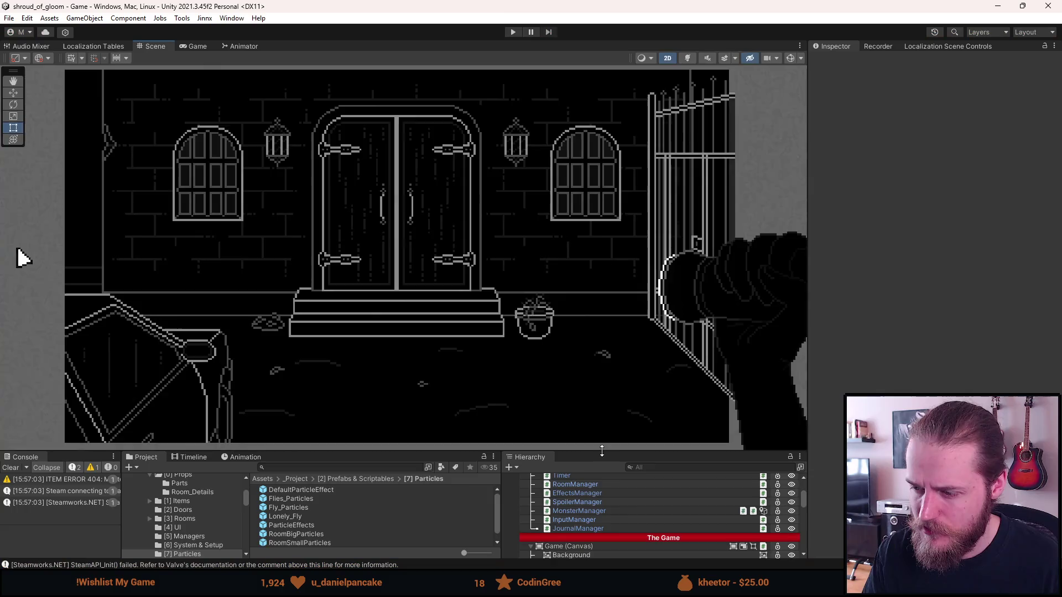
- Open DefaultParticleEffect, set Start Lifetime to 0.3 and enable Looping
{"action": "double_click", "coordinate": [320, 427]}
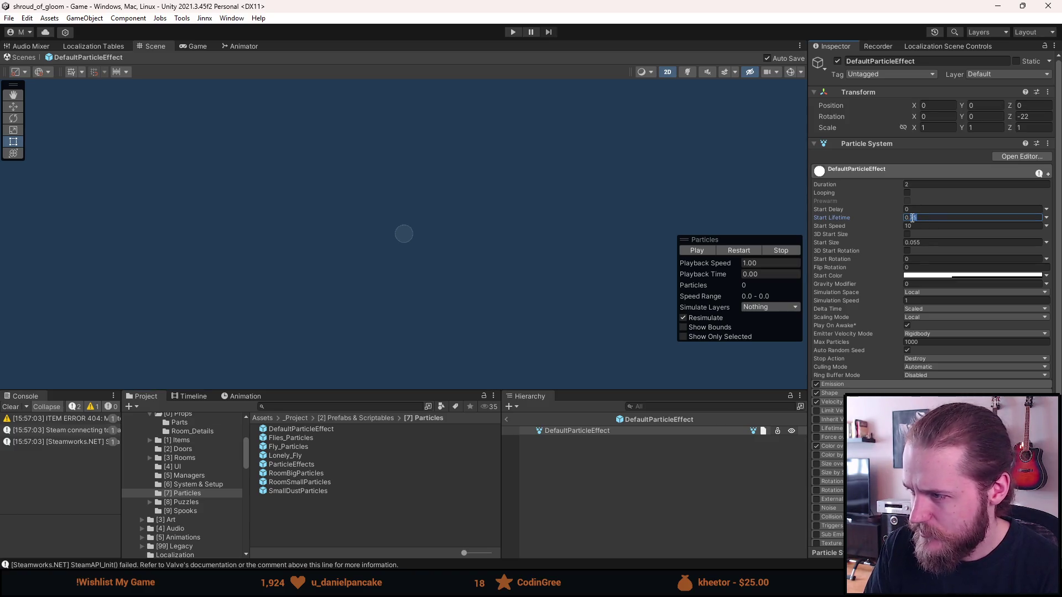
{"action": "type", "text": "0.3"}
{"action": "left_click", "coordinate": [697, 522]}
{"action": "left_click", "coordinate": [579, 430]}
{"action": "left_click", "coordinate": [907, 193]}
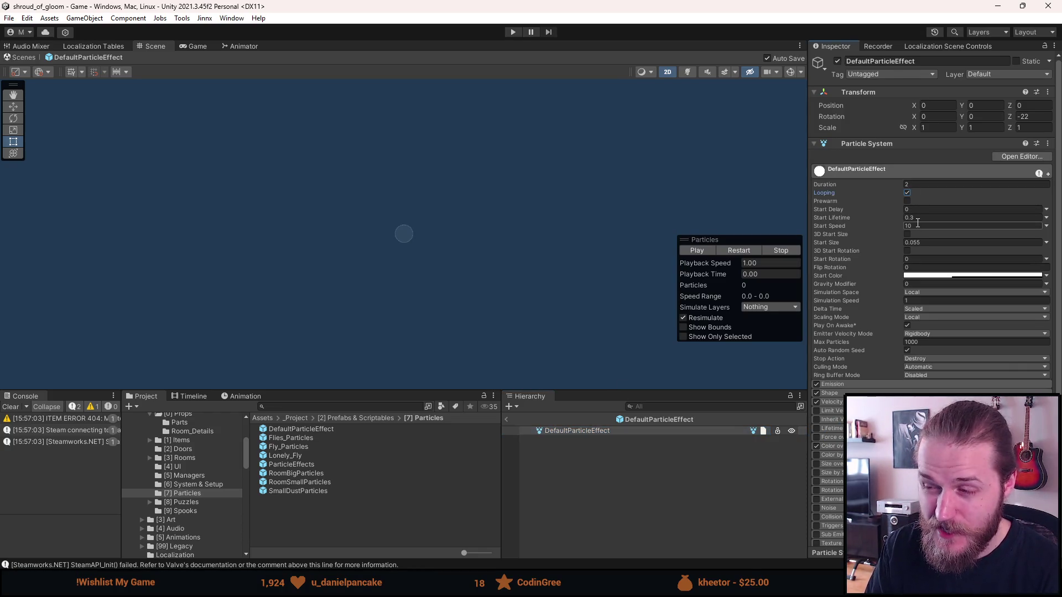
{"action": "left_click", "coordinate": [697, 250]}
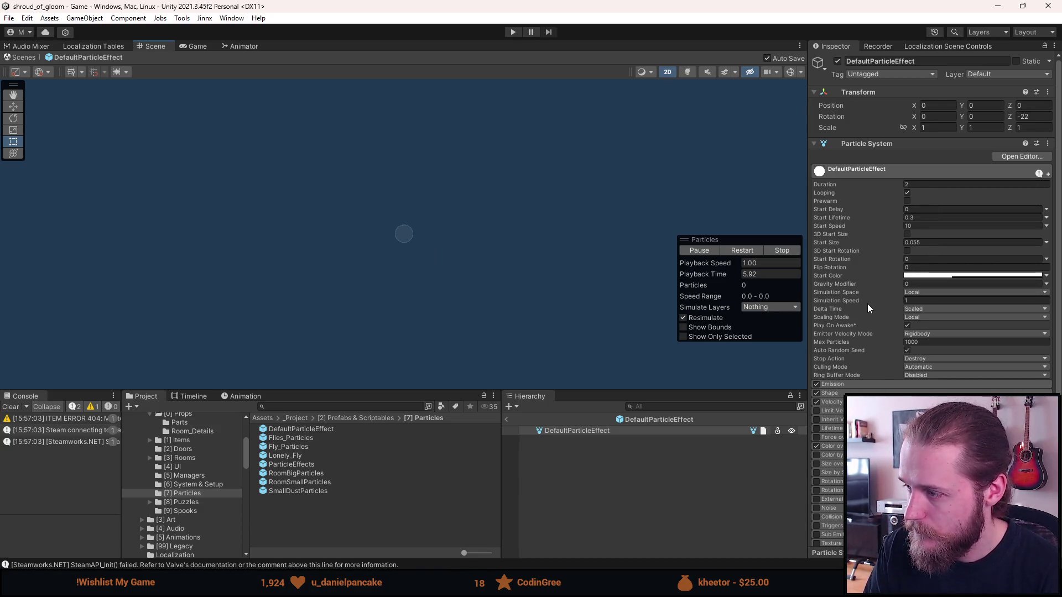
- Set Start Speed to 20 and exit Prefab Mode to the game scene
{"action": "left_click", "coordinate": [924, 225]}
{"action": "type", "text": "20"}
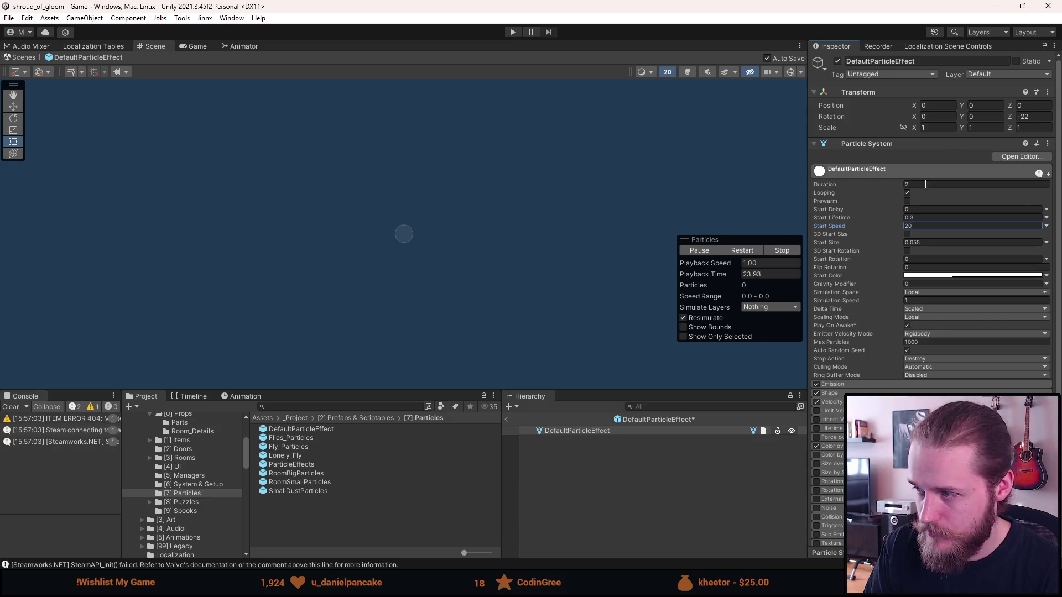
{"action": "key", "text": "Return"}
{"action": "left_click", "coordinate": [627, 553]}
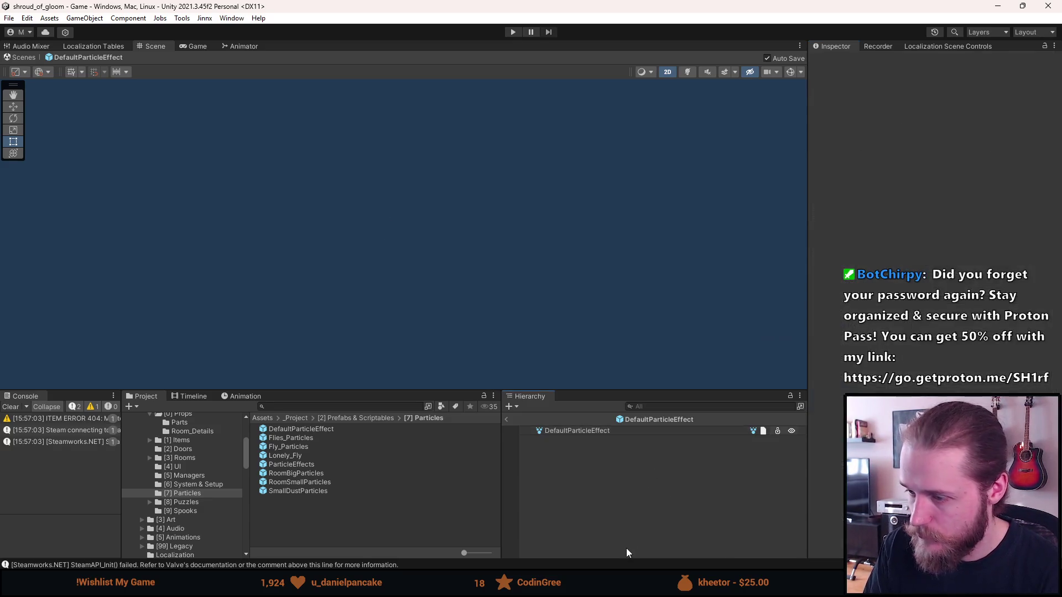
{"action": "left_click", "coordinate": [509, 418]}
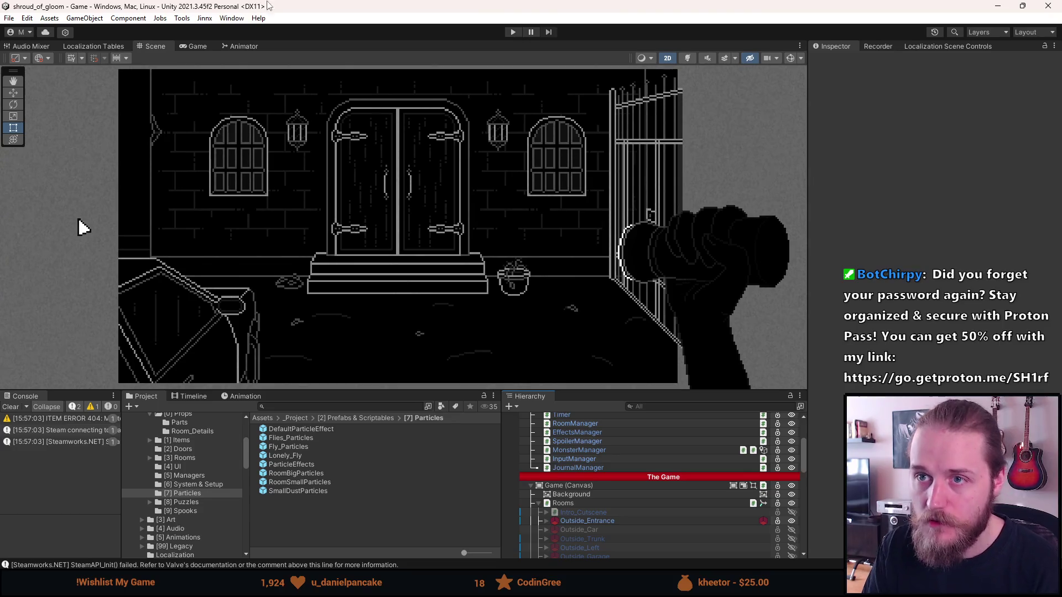
- Maximize the editor, test-run the faster particles in Play mode, stop, and clear the Console
{"action": "left_click", "coordinate": [1013, 8]}
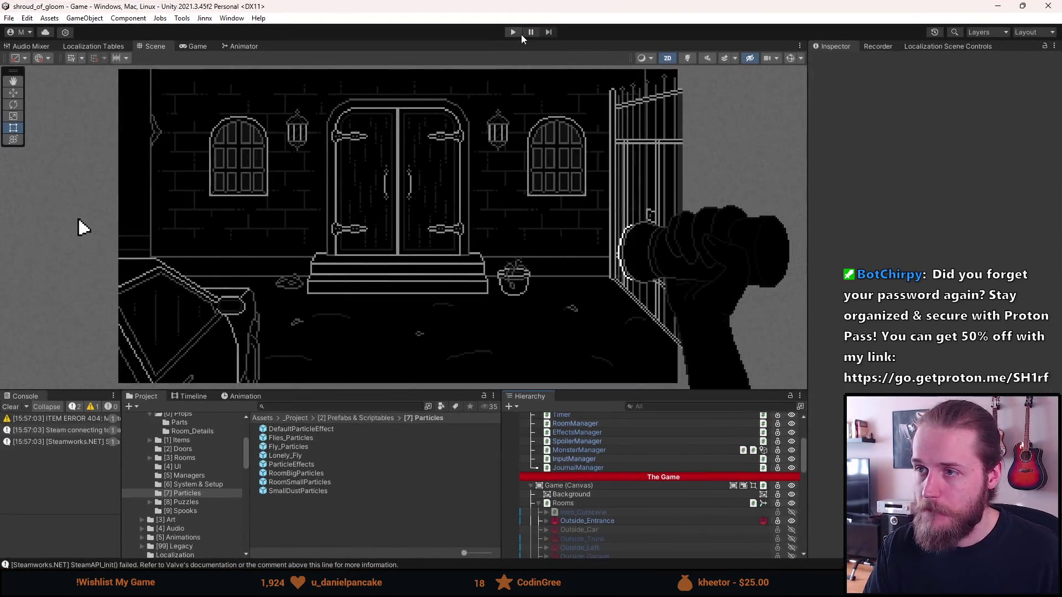
{"action": "left_click", "coordinate": [517, 34]}
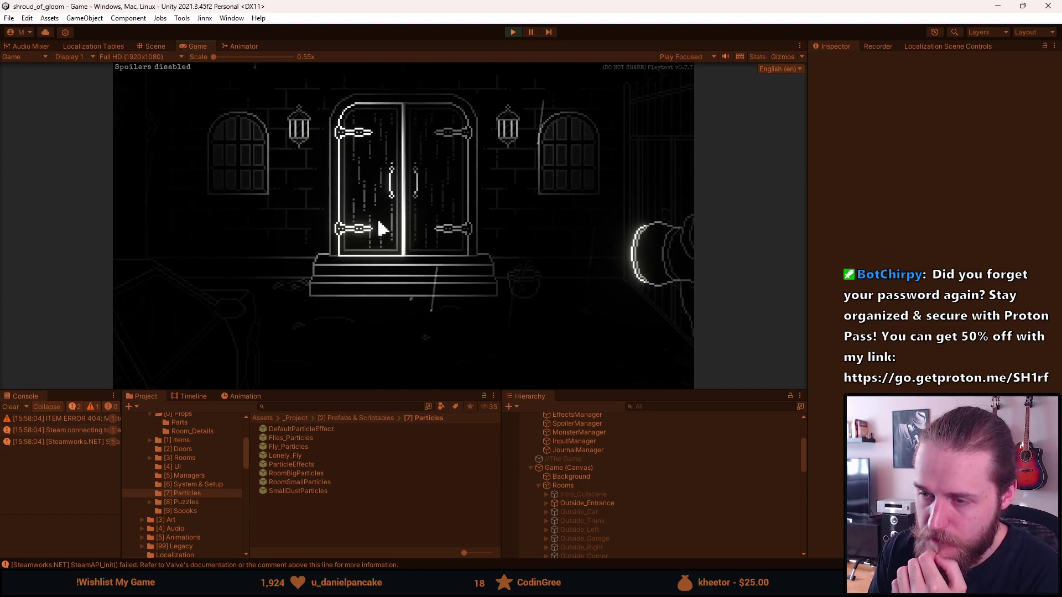
{"action": "left_click", "coordinate": [513, 31]}
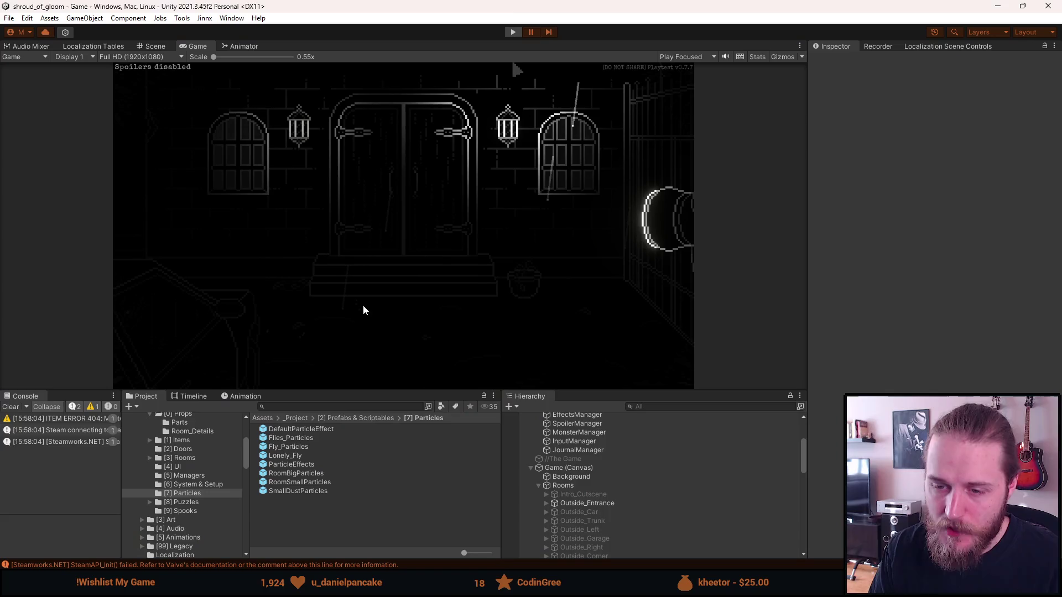
{"action": "left_click", "coordinate": [16, 409]}
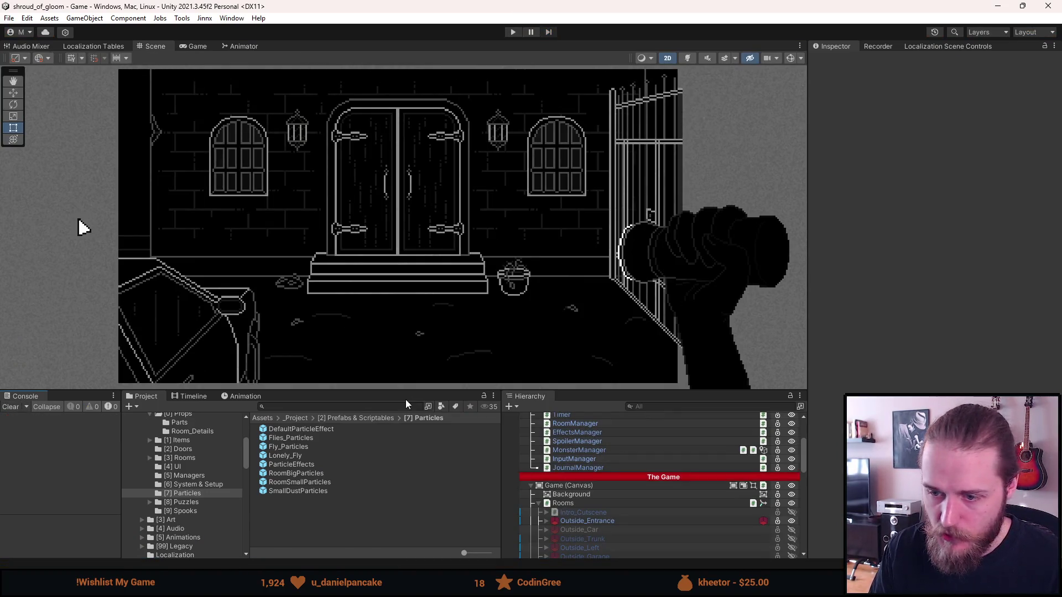
- Search the project assets and inspect the CollectItemOnClick script
{"action": "left_click_drag", "start_coordinate": [447, 390], "coordinate": [443, 334]}
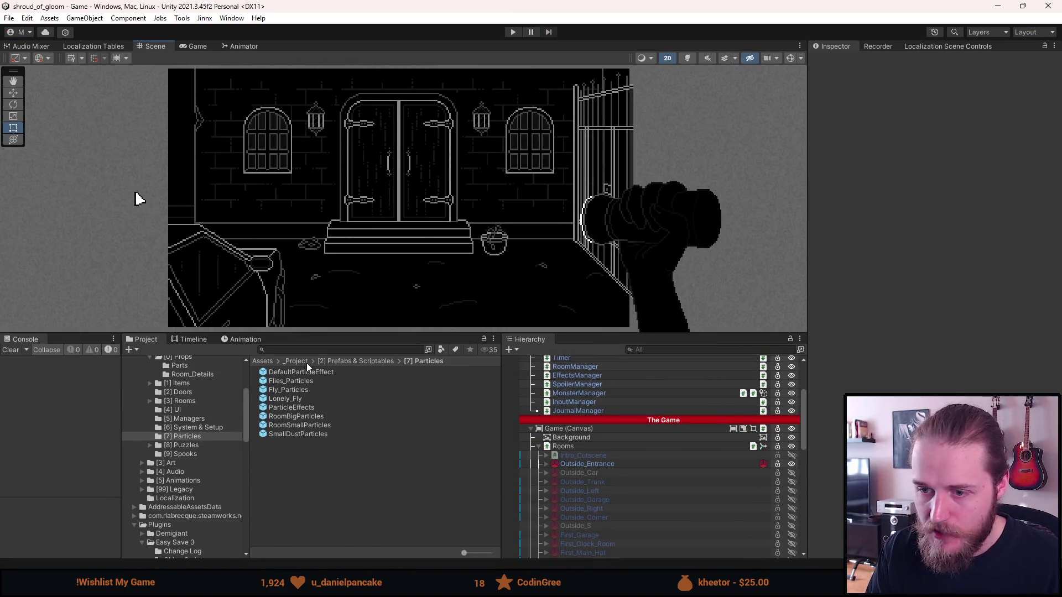
{"action": "left_click", "coordinate": [327, 361]}
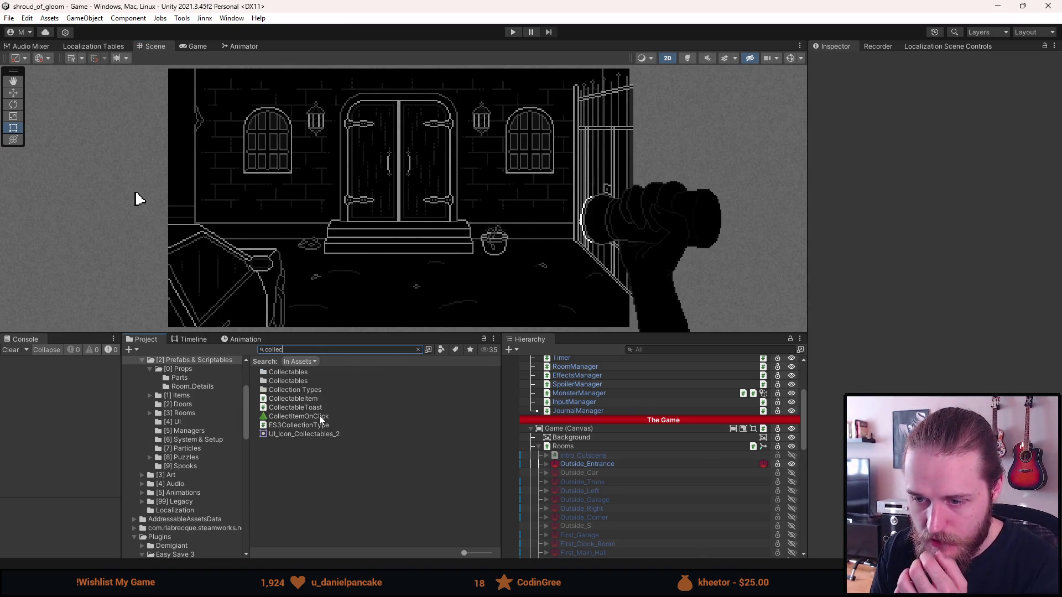
{"action": "left_click", "coordinate": [319, 415]}
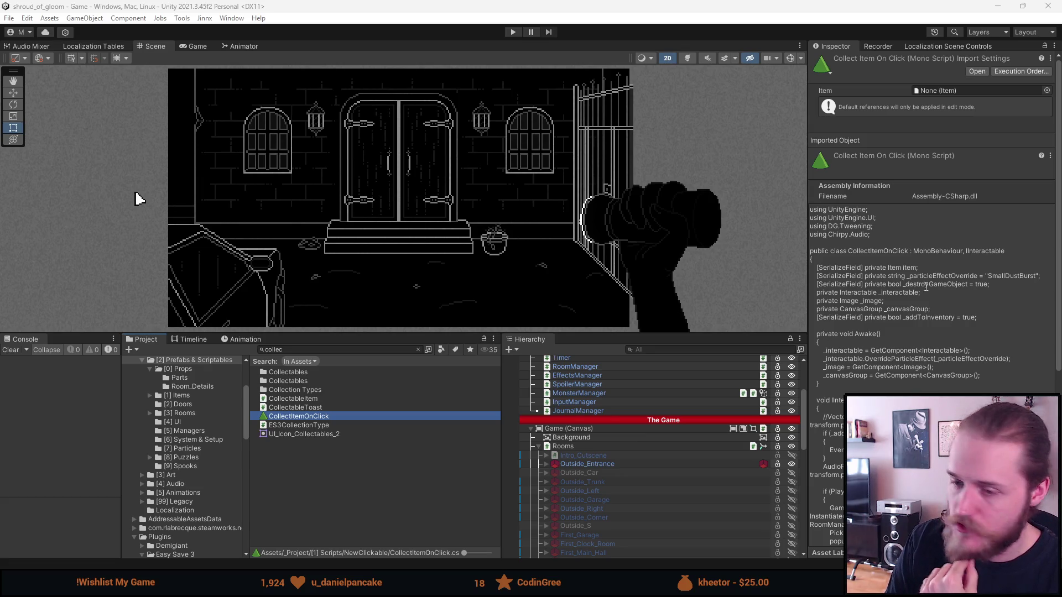
{"action": "scroll", "coordinate": [185, 431], "scroll_direction": "up", "scroll_amount": 4}
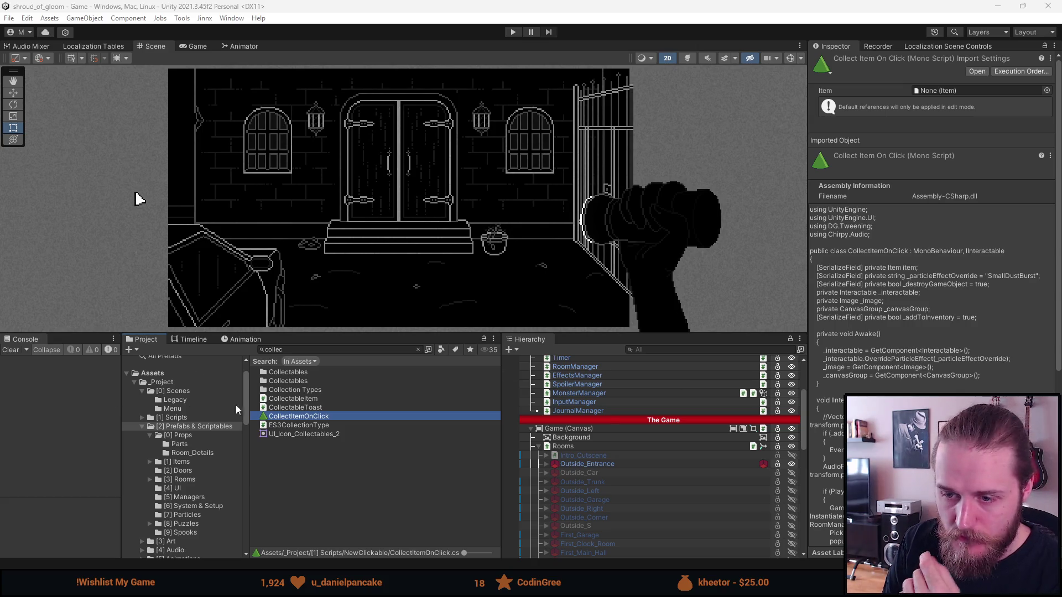
- Open [7] Particles, select EffectsManager and ping its SmallDustParticles particle system
{"action": "left_click", "coordinate": [205, 426]}
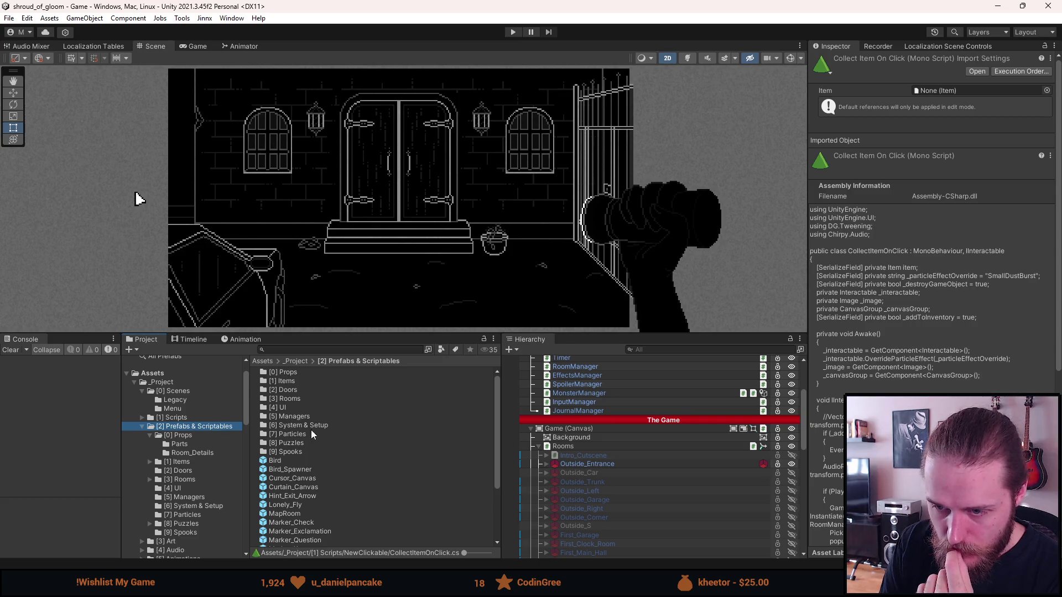
{"action": "double_click", "coordinate": [307, 433]}
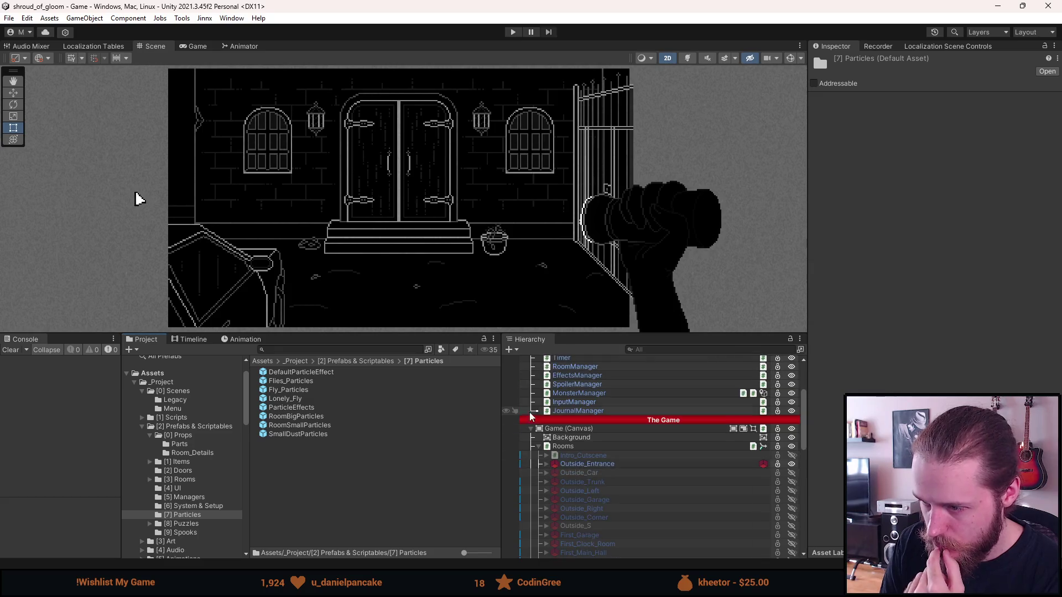
{"action": "scroll", "coordinate": [532, 433], "scroll_direction": "up", "scroll_amount": 3}
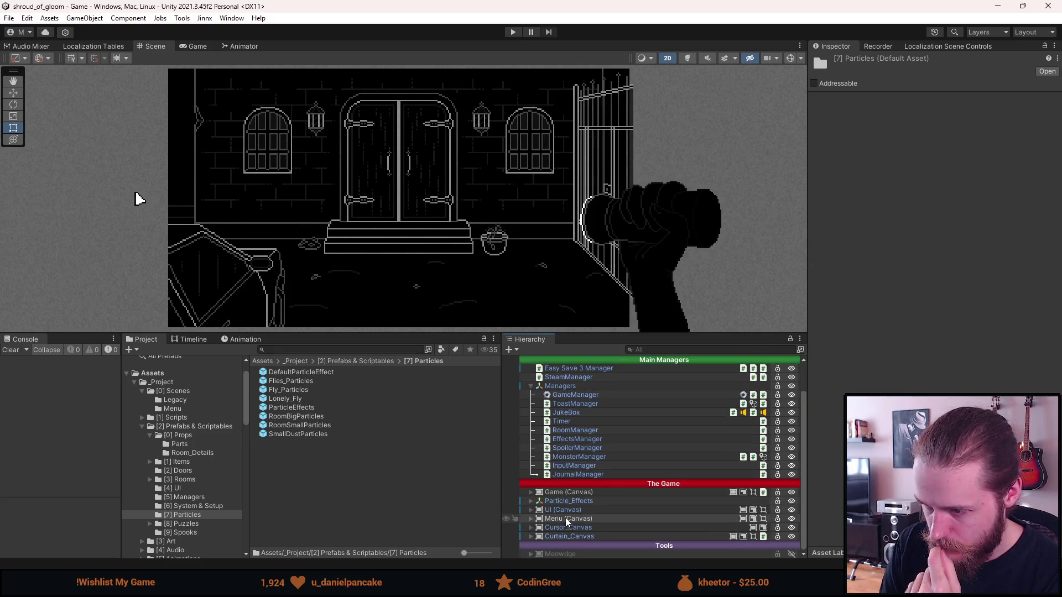
{"action": "left_click", "coordinate": [560, 501]}
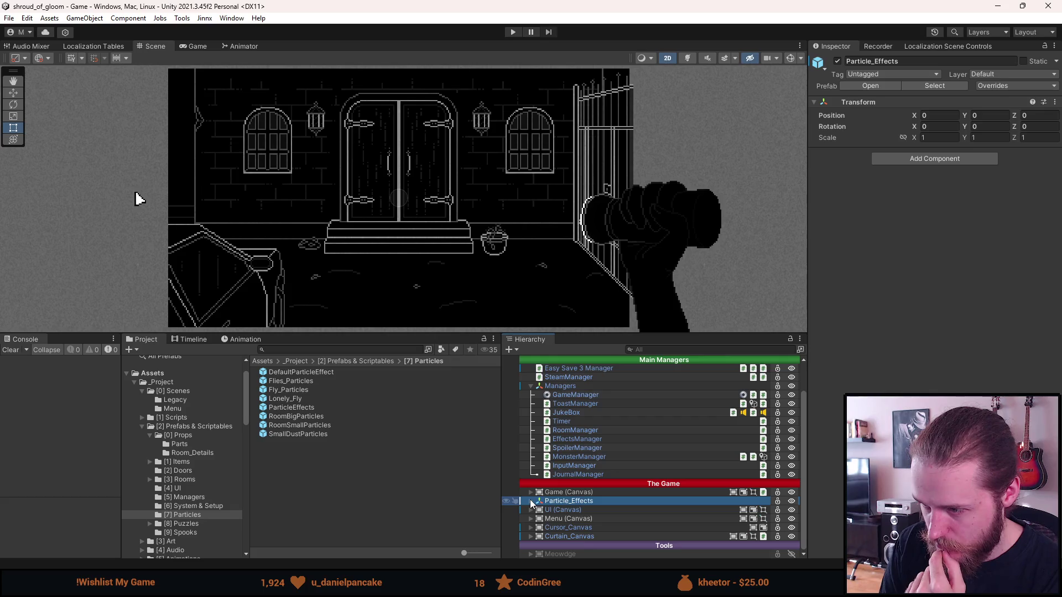
{"action": "left_click", "coordinate": [583, 439]}
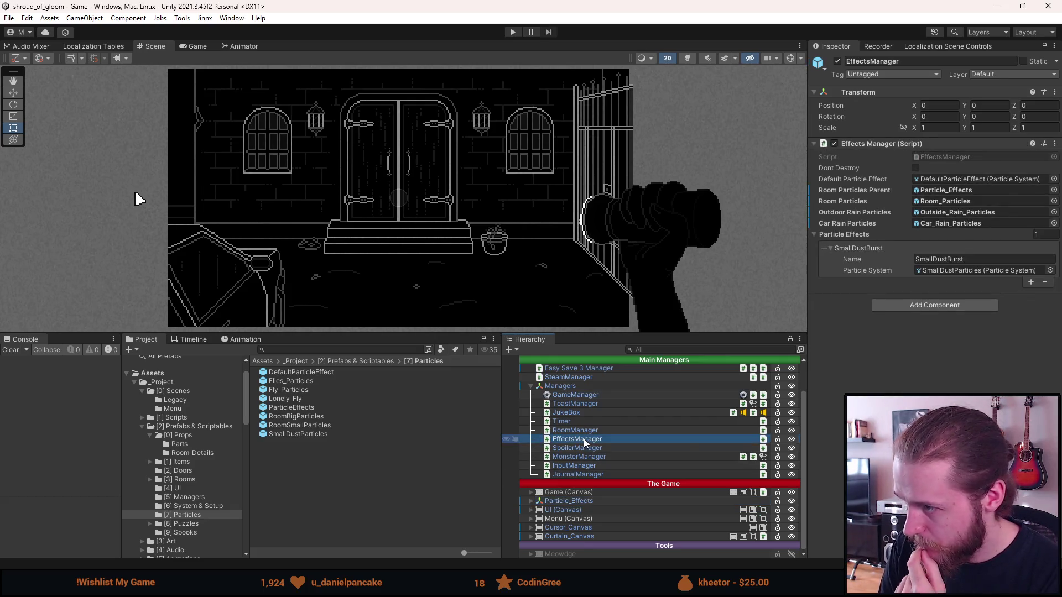
{"action": "left_click", "coordinate": [951, 272]}
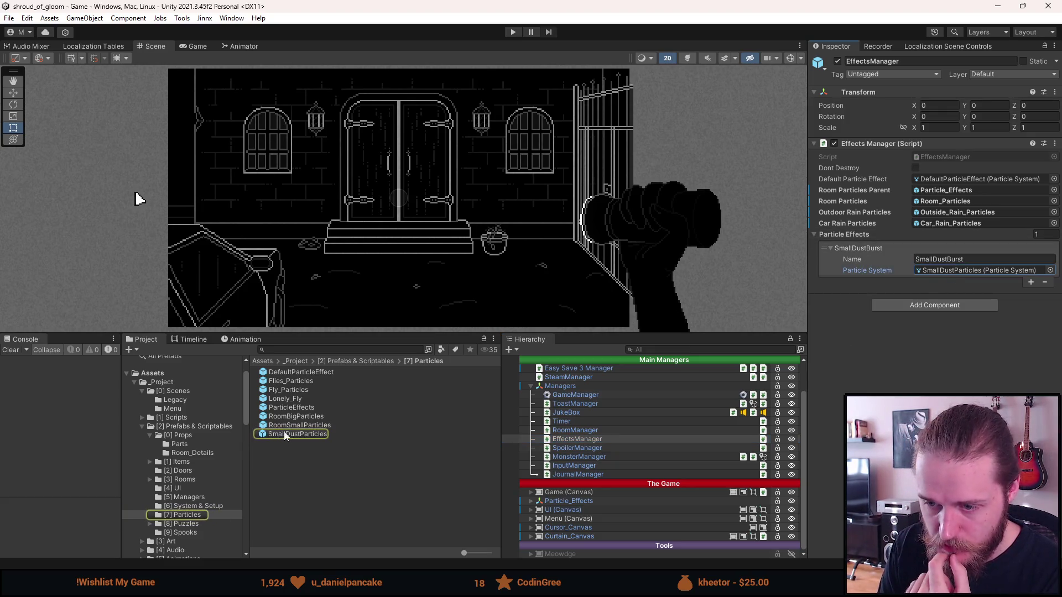
- Open the SmallDustParticles prefab, make the effect loop and preview it playing
{"action": "double_click", "coordinate": [284, 433]}
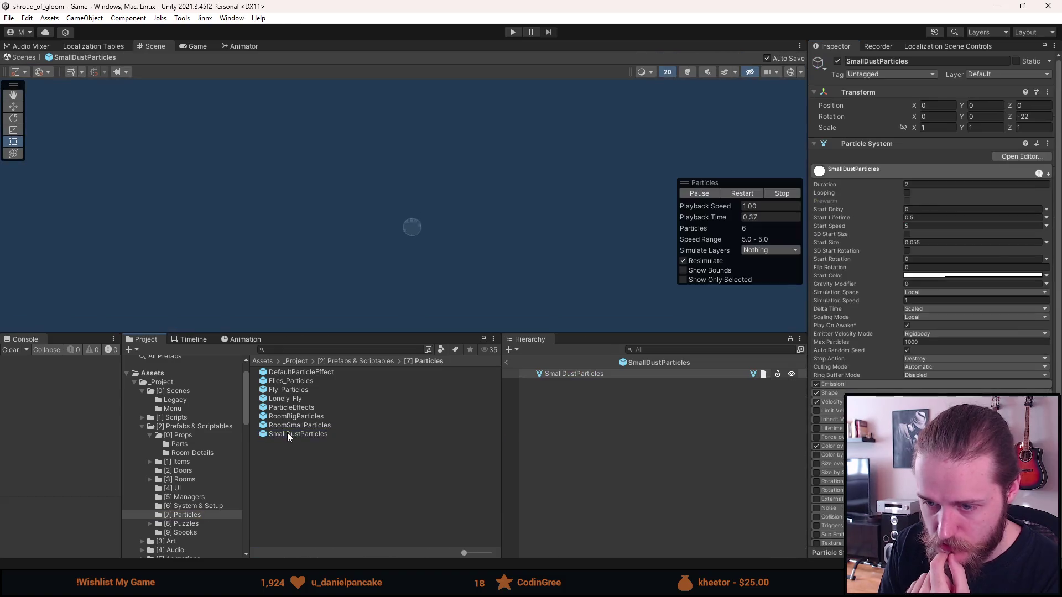
{"action": "left_click", "coordinate": [907, 193]}
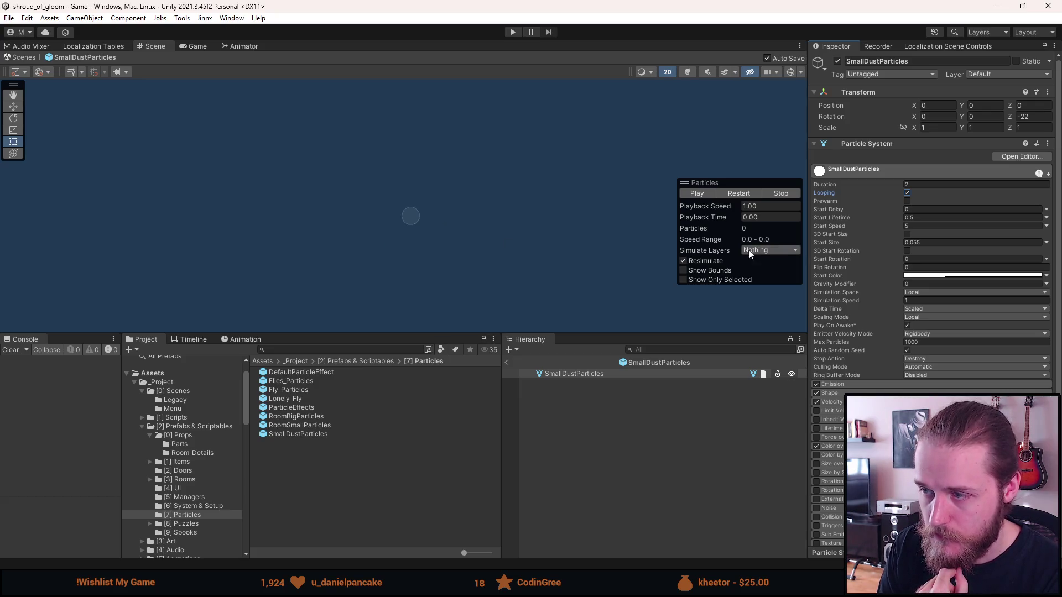
{"action": "left_click", "coordinate": [602, 377]}
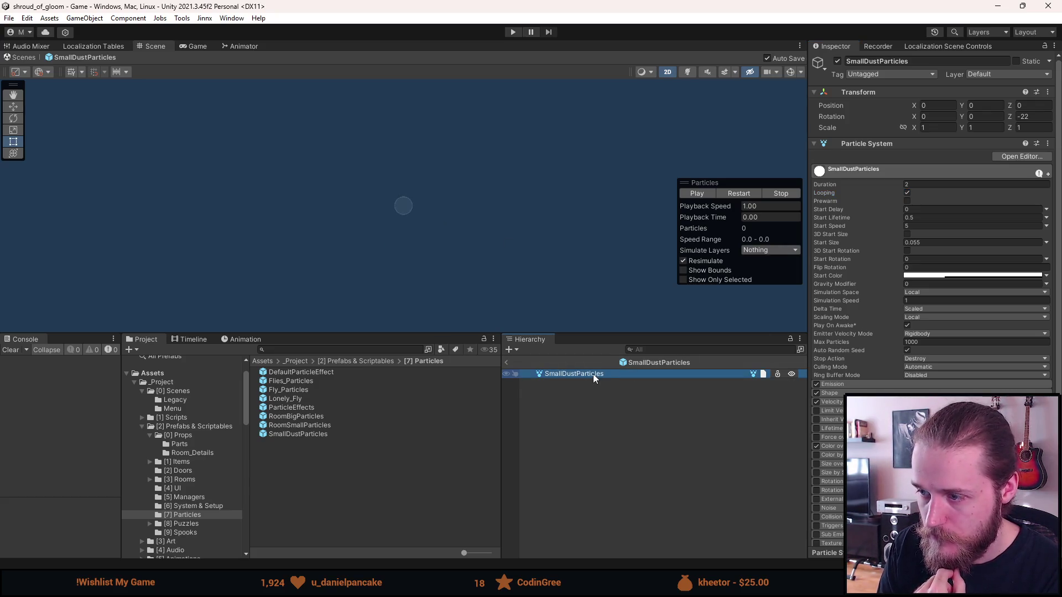
{"action": "left_click", "coordinate": [705, 194]}
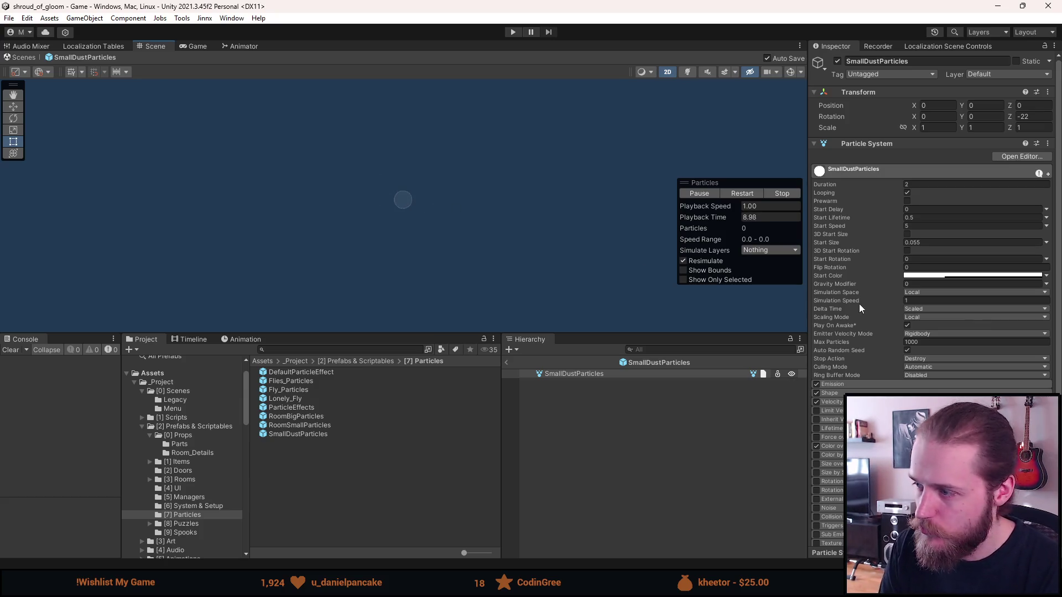
{"action": "left_click", "coordinate": [852, 384]}
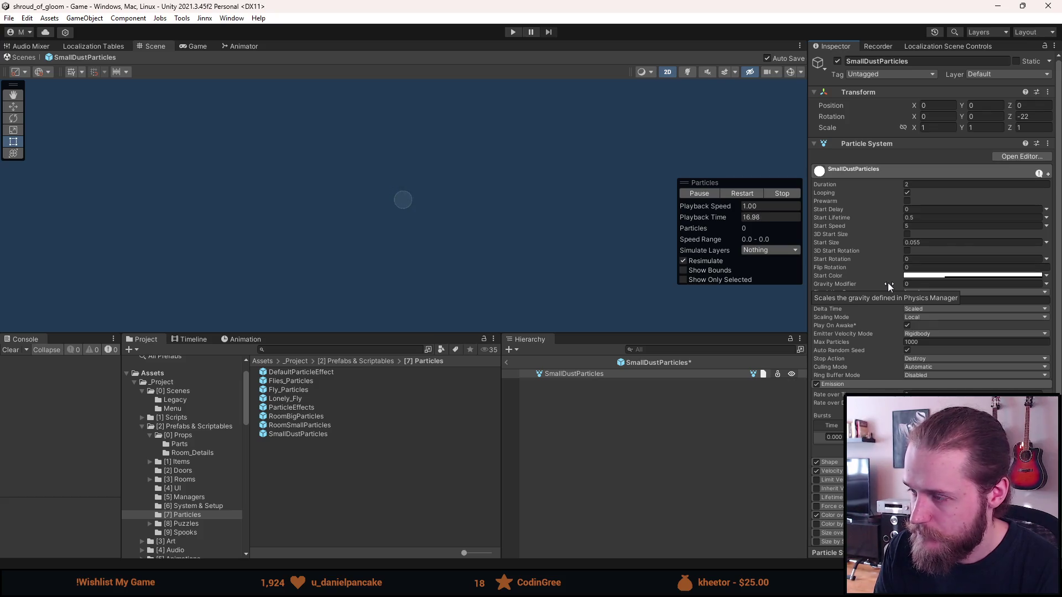
{"action": "left_click", "coordinate": [941, 278]}
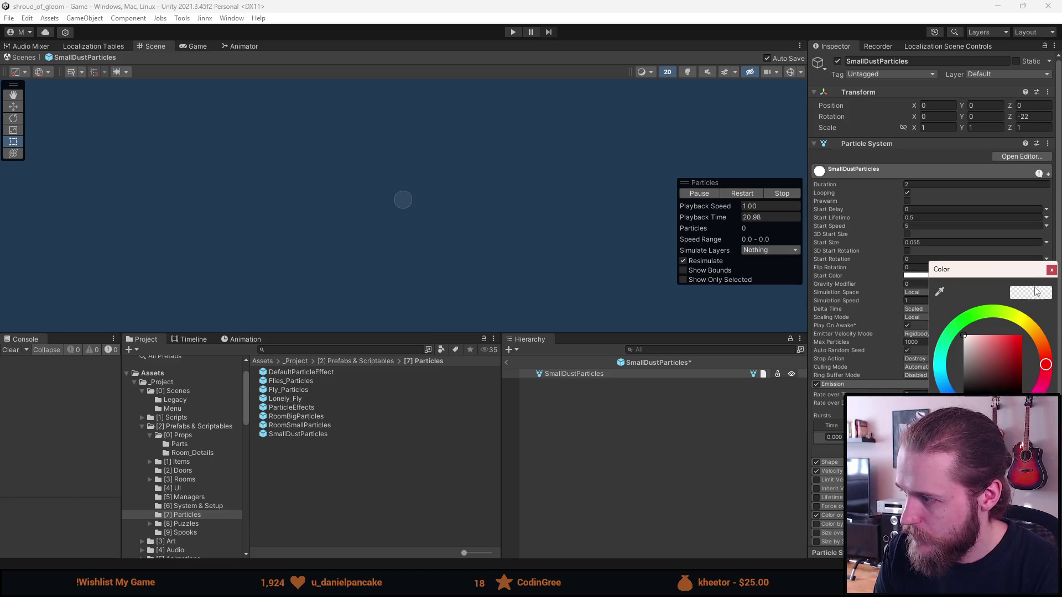
{"action": "left_click", "coordinate": [1051, 271]}
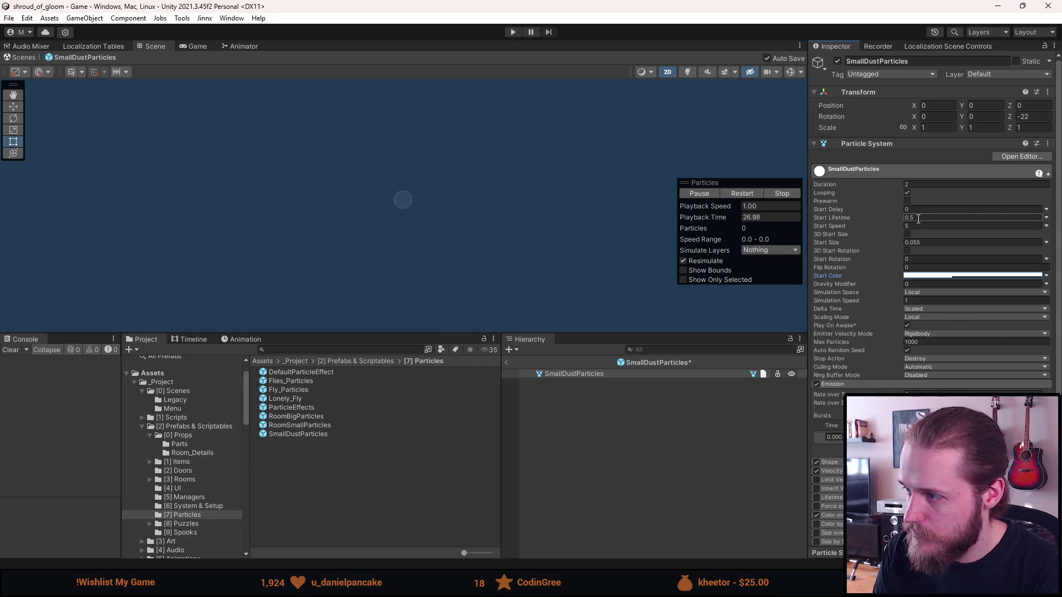
- Set the particles' Start Speed to 20, turn looping back off and exit Prefab Mode
{"action": "left_click", "coordinate": [915, 227]}
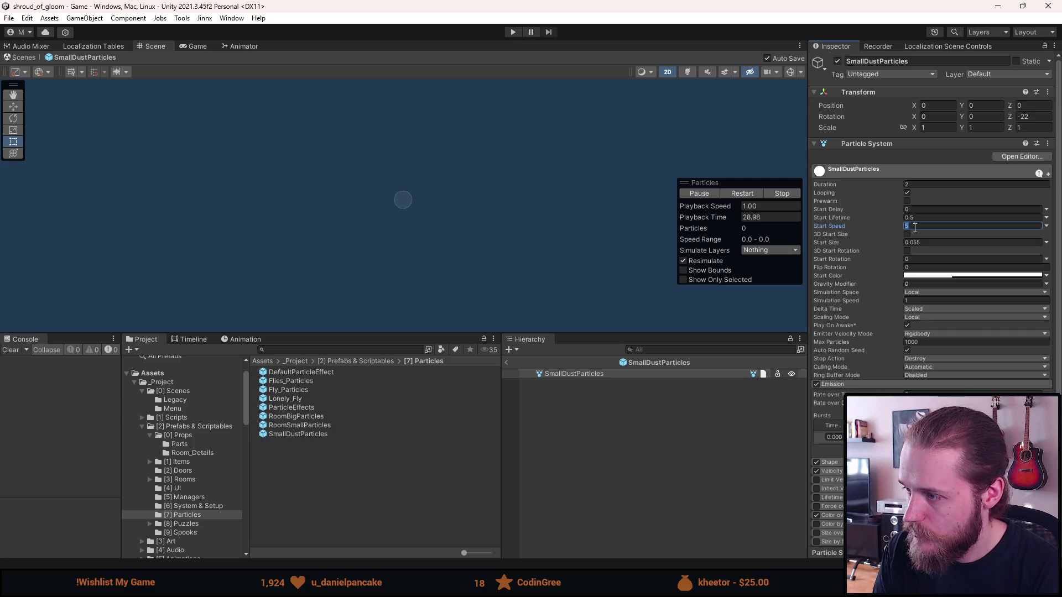
{"action": "type", "text": "20"}
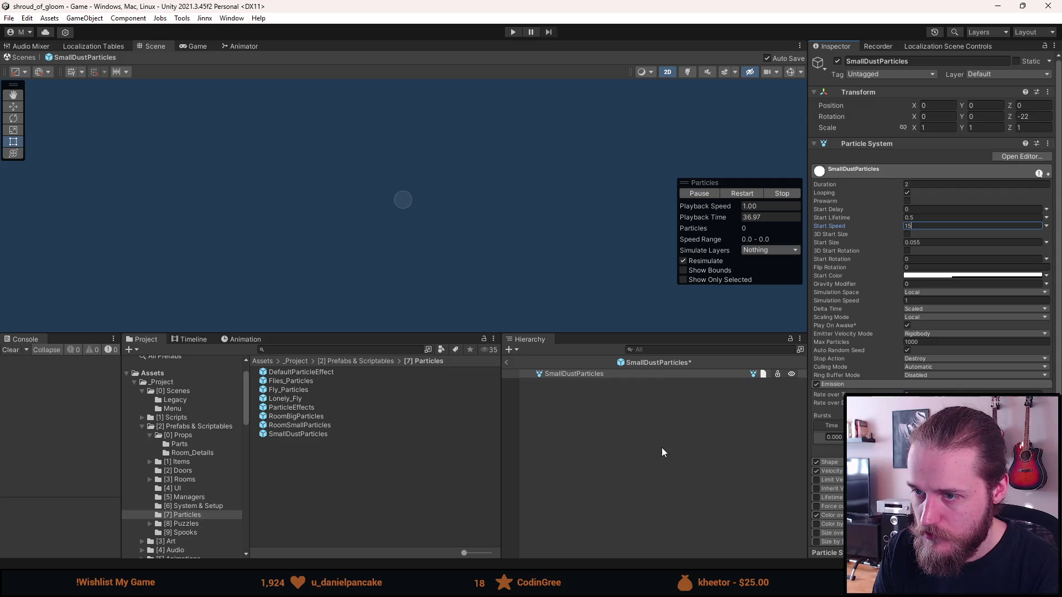
{"action": "left_click", "coordinate": [583, 447]}
{"action": "left_click", "coordinate": [569, 374]}
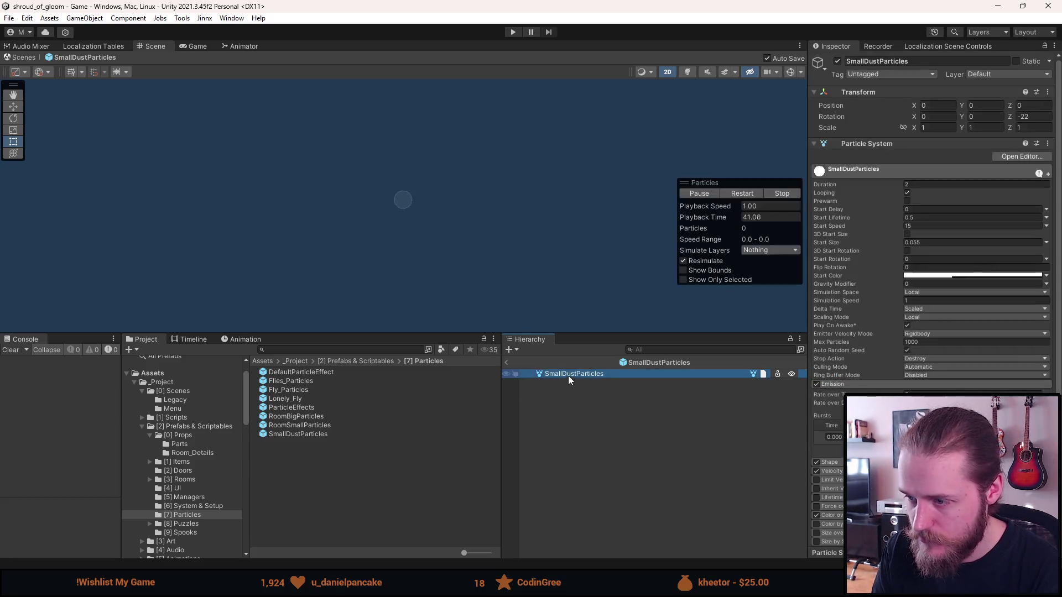
{"action": "left_click", "coordinate": [909, 191]}
{"action": "left_click", "coordinate": [585, 470]}
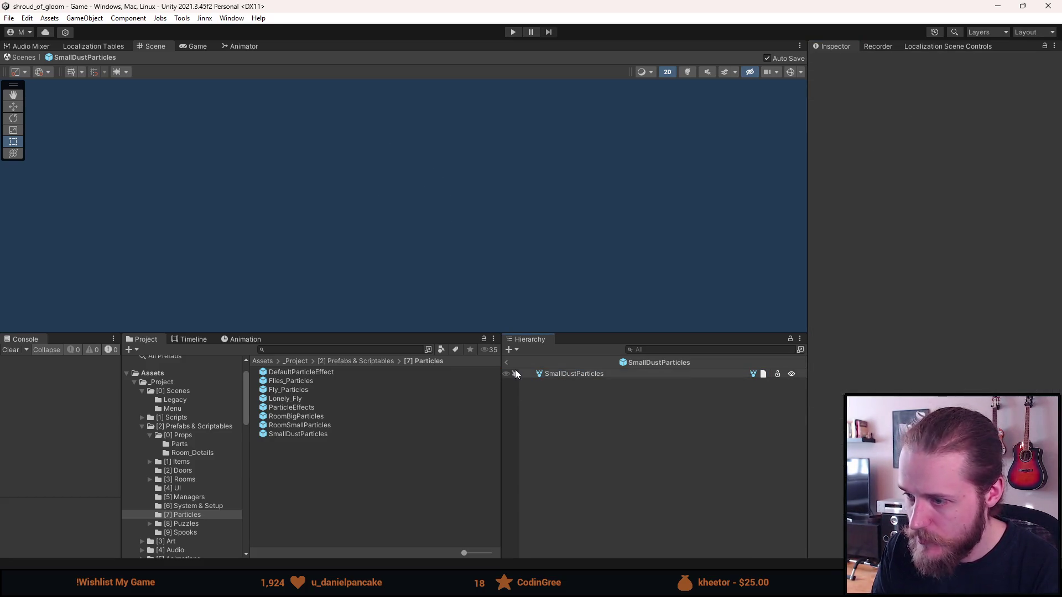
{"action": "left_click", "coordinate": [508, 362]}
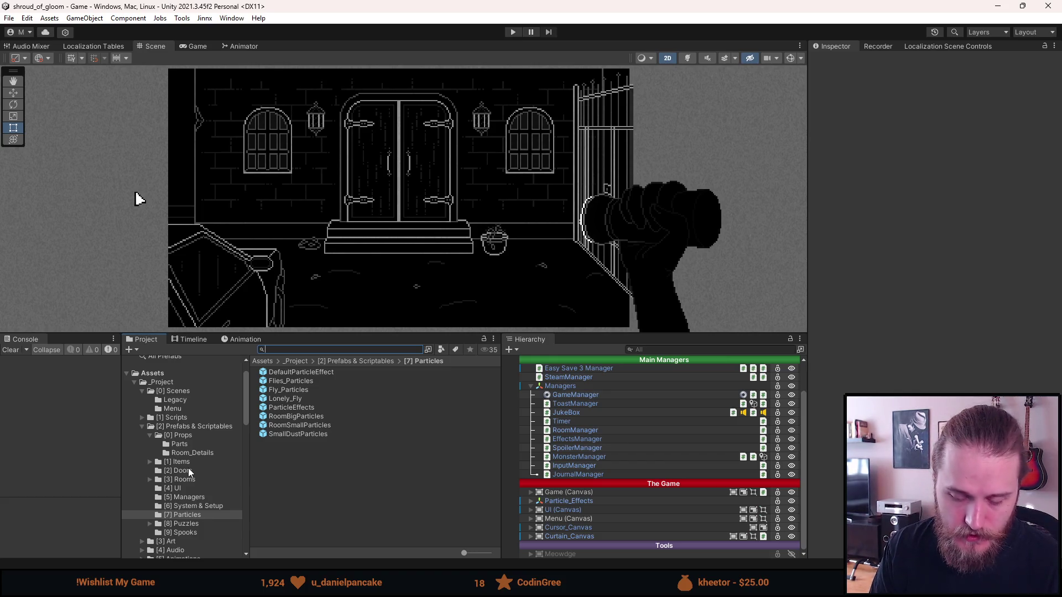
{"action": "type", "text": "rosa"}
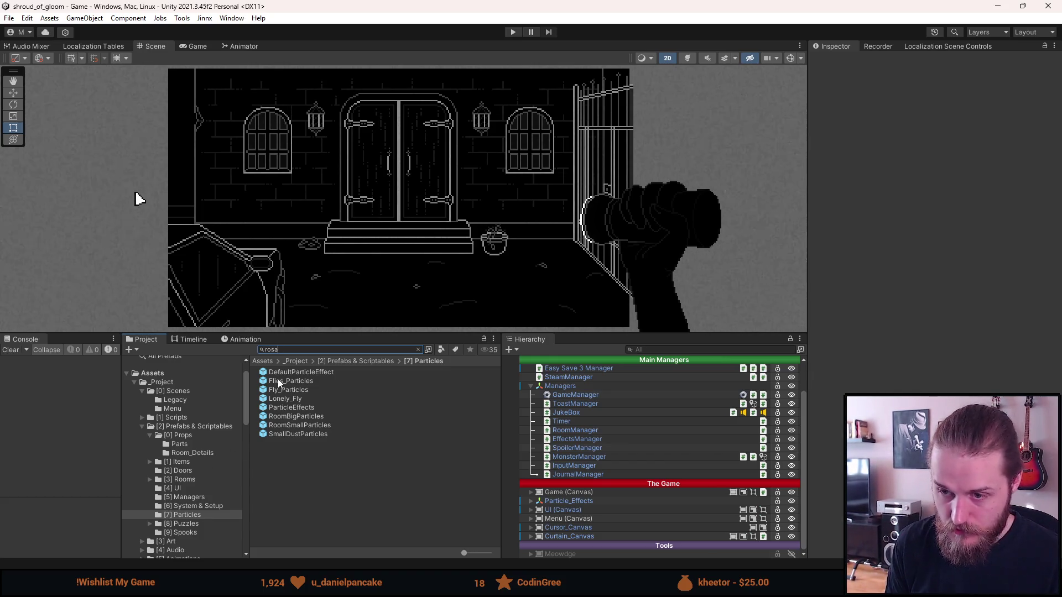
- Add Rosary_Bead (C) from the Project search into the Outside_Entrance room in the Hierarchy
{"action": "type", "text": "ry"}
{"action": "mouse_move", "coordinate": [318, 522]}
{"action": "left_mouse_down"}
{"action": "mouse_move", "coordinate": [623, 466]}
{"action": "mouse_move", "coordinate": [577, 526]}
{"action": "mouse_move", "coordinate": [574, 493]}
{"action": "left_mouse_up"}
{"action": "left_click", "coordinate": [170, 499]}
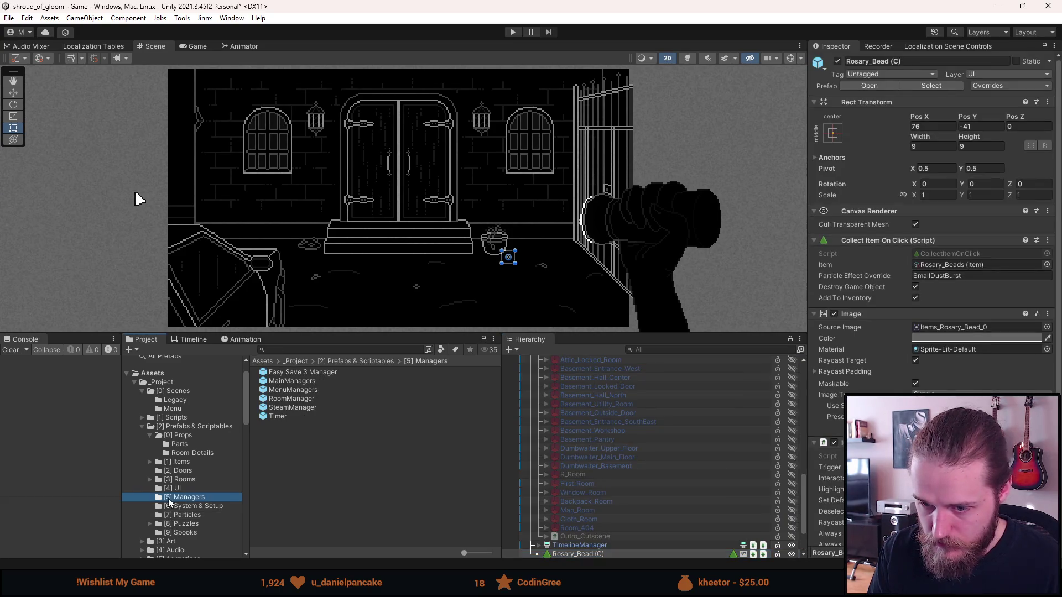
{"action": "scroll", "coordinate": [623, 439], "scroll_direction": "down", "scroll_amount": 2}
{"action": "mouse_move", "coordinate": [575, 520]}
{"action": "left_mouse_down"}
{"action": "mouse_move", "coordinate": [590, 354]}
{"action": "mouse_move", "coordinate": [603, 365]}
{"action": "mouse_move", "coordinate": [592, 388]}
{"action": "left_mouse_up"}
- Move the rosary bead below the entrance steps to -5.4, -48.7 and start Play mode
{"action": "mouse_move", "coordinate": [517, 259]}
{"action": "left_mouse_down"}
{"action": "mouse_move", "coordinate": [457, 275]}
{"action": "mouse_move", "coordinate": [400, 269]}
{"action": "left_mouse_up"}
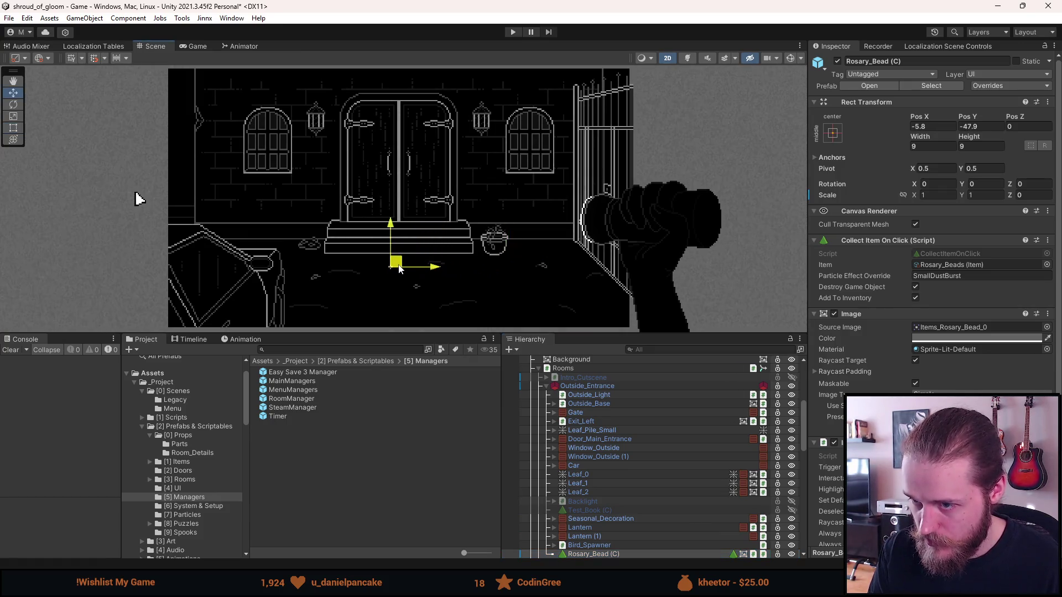
{"action": "left_click", "coordinate": [573, 257]}
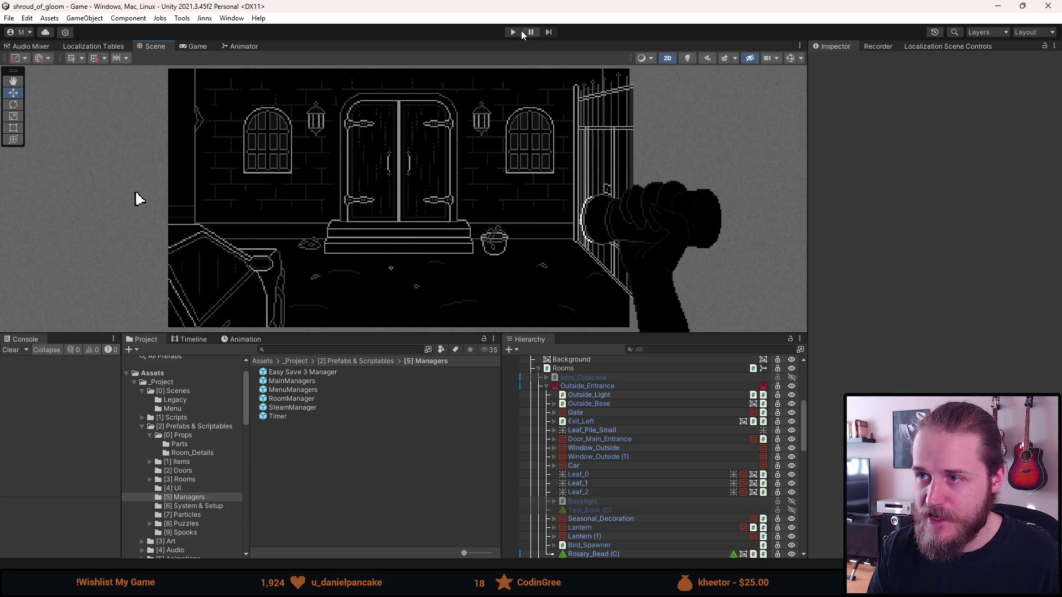
{"action": "left_click", "coordinate": [511, 32]}
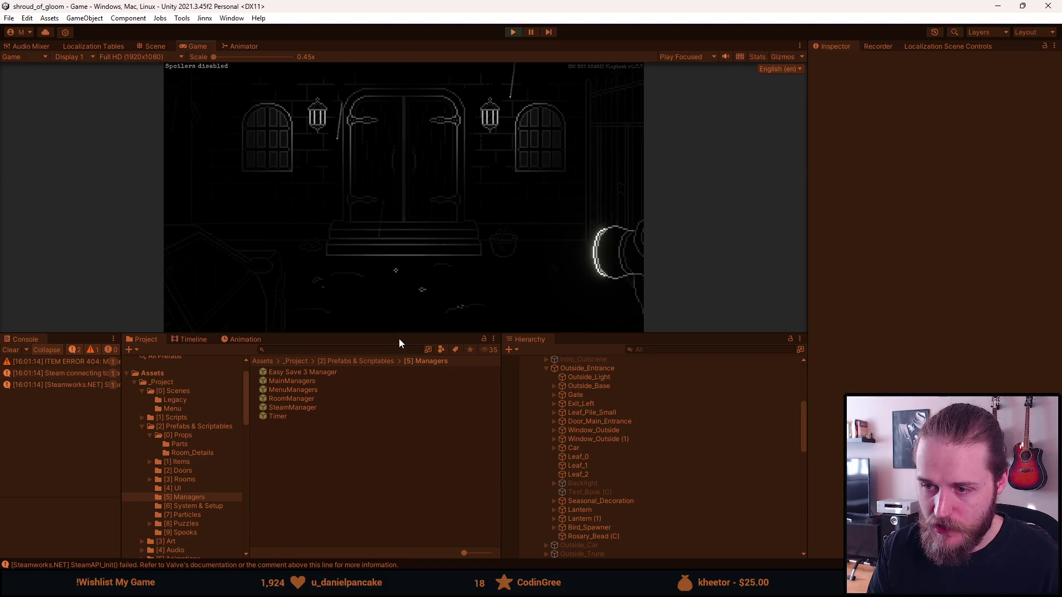
- Enlarge the game view, collect the rosary bead, then restart twice from the F1 testing tools
{"action": "left_click_drag", "start_coordinate": [400, 338], "coordinate": [399, 504]}
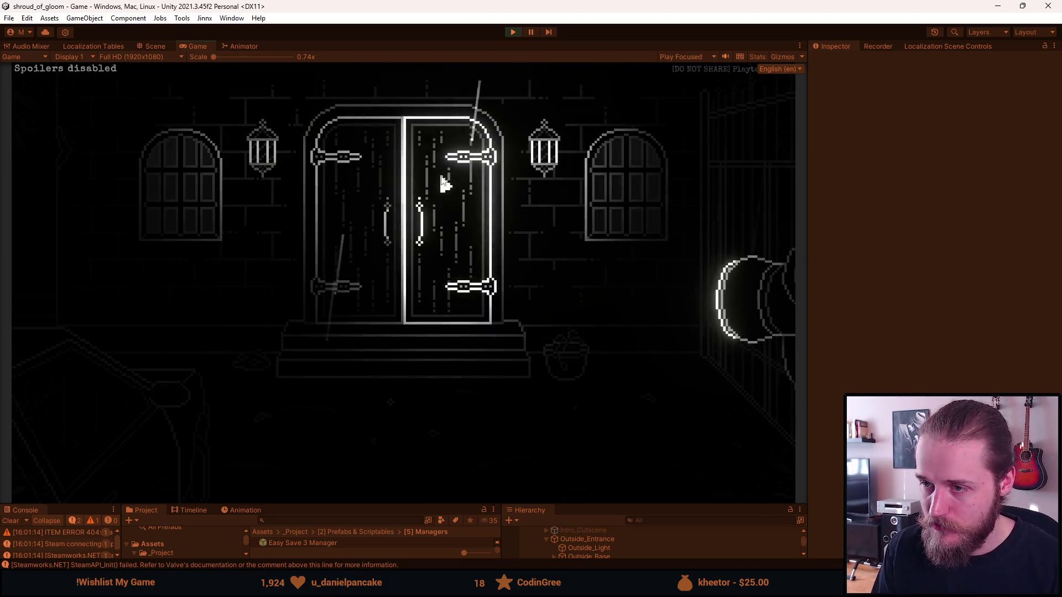
{"action": "left_click", "coordinate": [393, 406]}
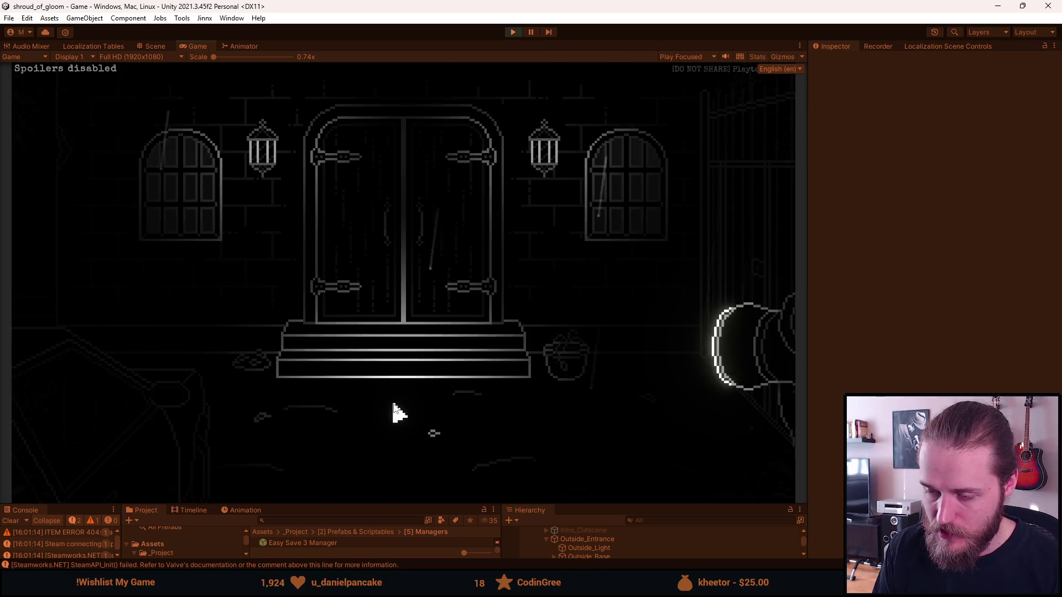
{"action": "key", "text": "F1"}
{"action": "left_click", "coordinate": [280, 174]}
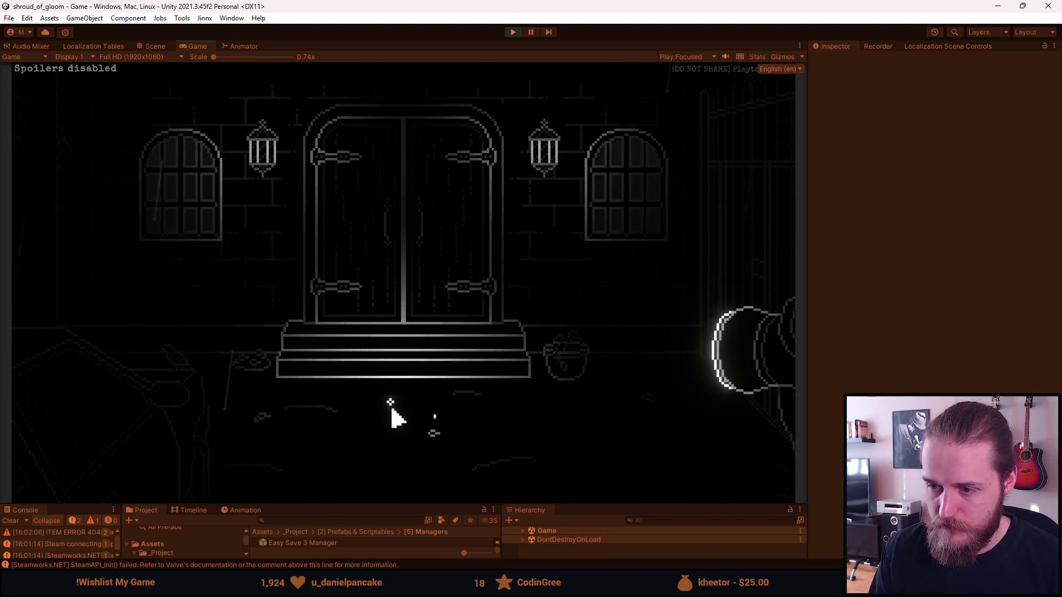
{"action": "key", "text": "F1"}
{"action": "left_click", "coordinate": [232, 199]}
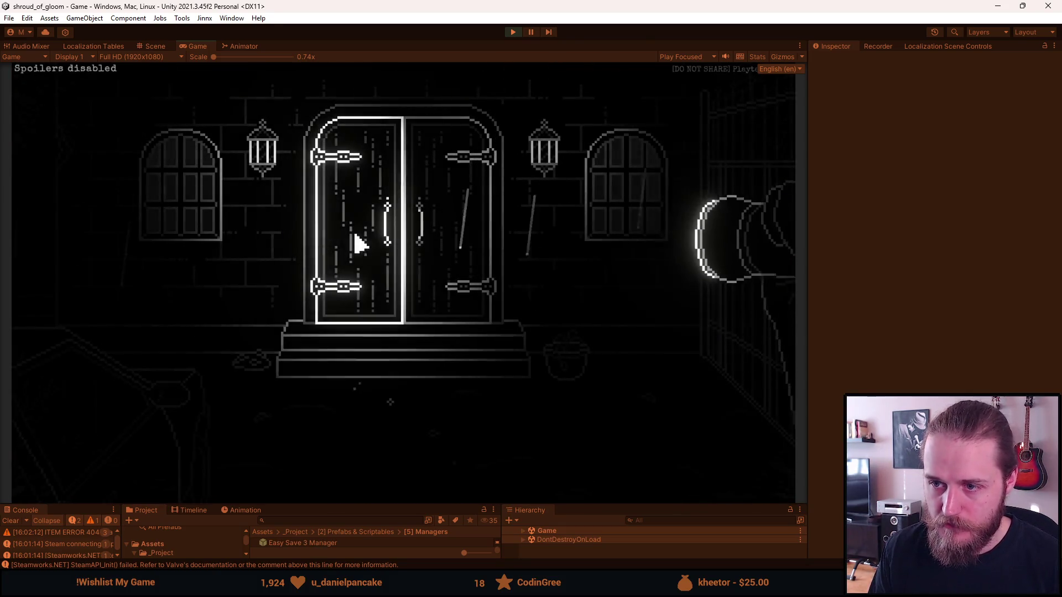
- Pick up the Rosary Bead again, reload the game twice via F1, and collect it once more
{"action": "left_click", "coordinate": [391, 414]}
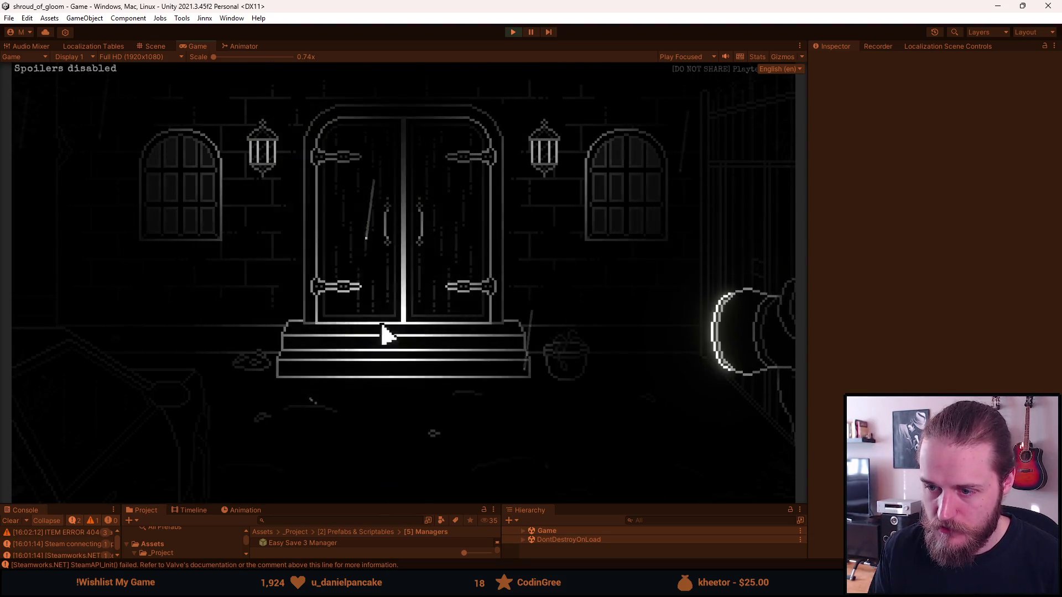
{"action": "key", "text": "F1"}
{"action": "left_click", "coordinate": [229, 173]}
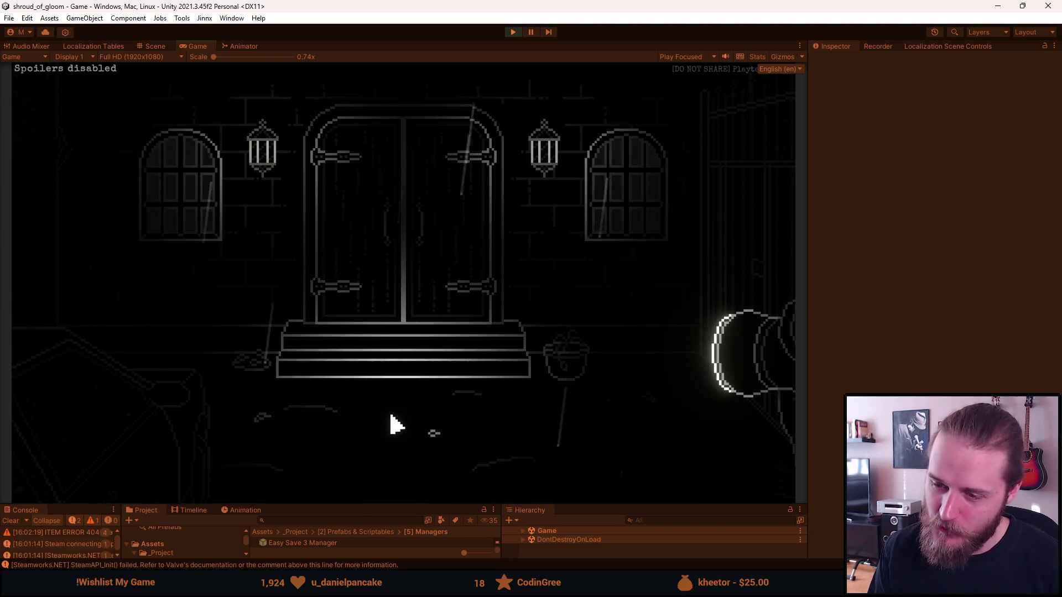
{"action": "key", "text": "F1"}
{"action": "left_click", "coordinate": [230, 174]}
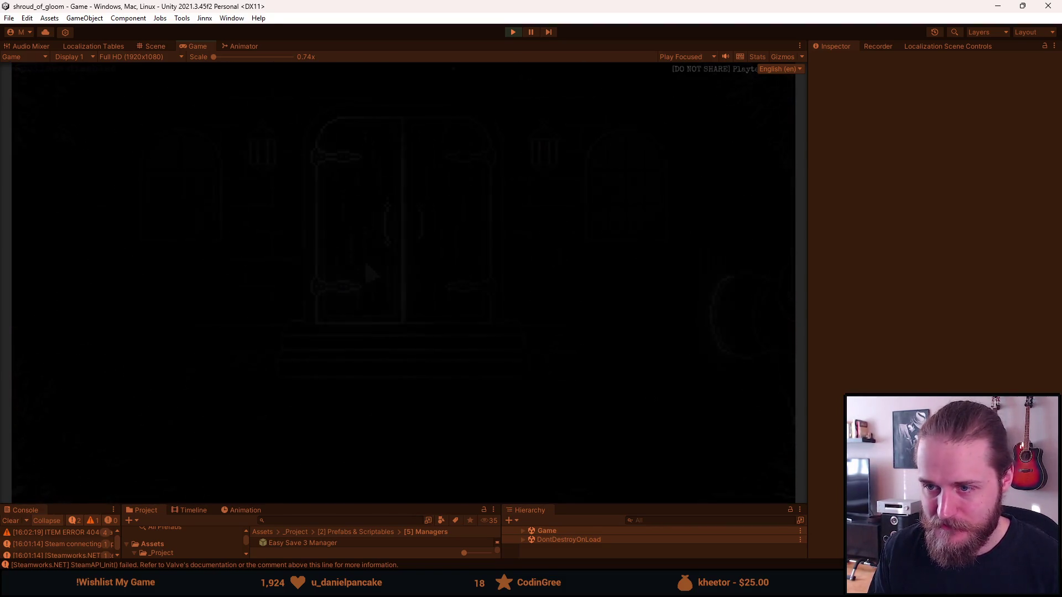
{"action": "left_click", "coordinate": [394, 405]}
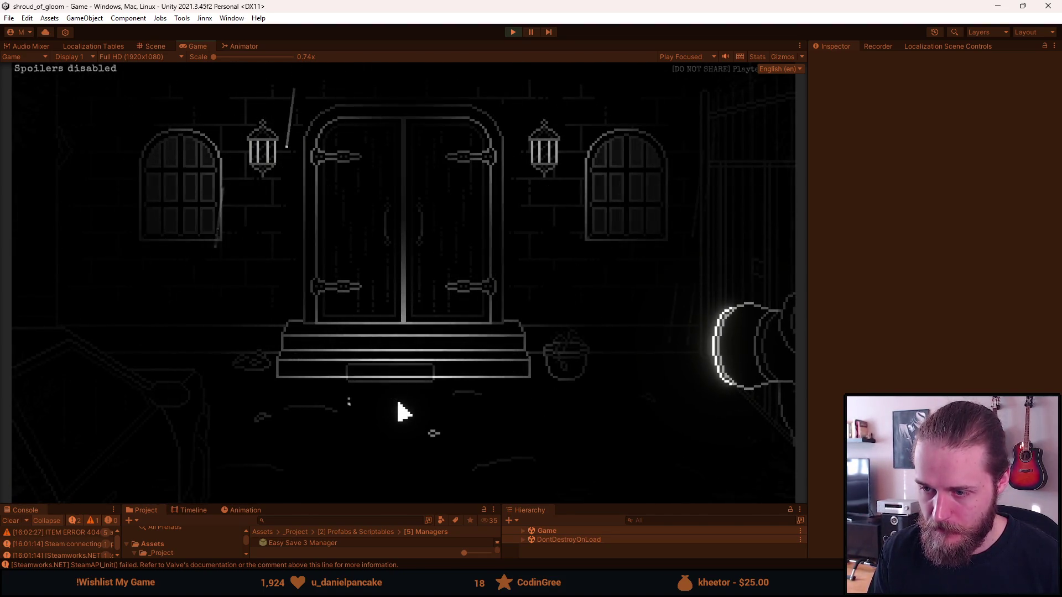
- Stop the playtest, clear the Console log, and enlarge the Project and Hierarchy panels
{"action": "left_click", "coordinate": [512, 31]}
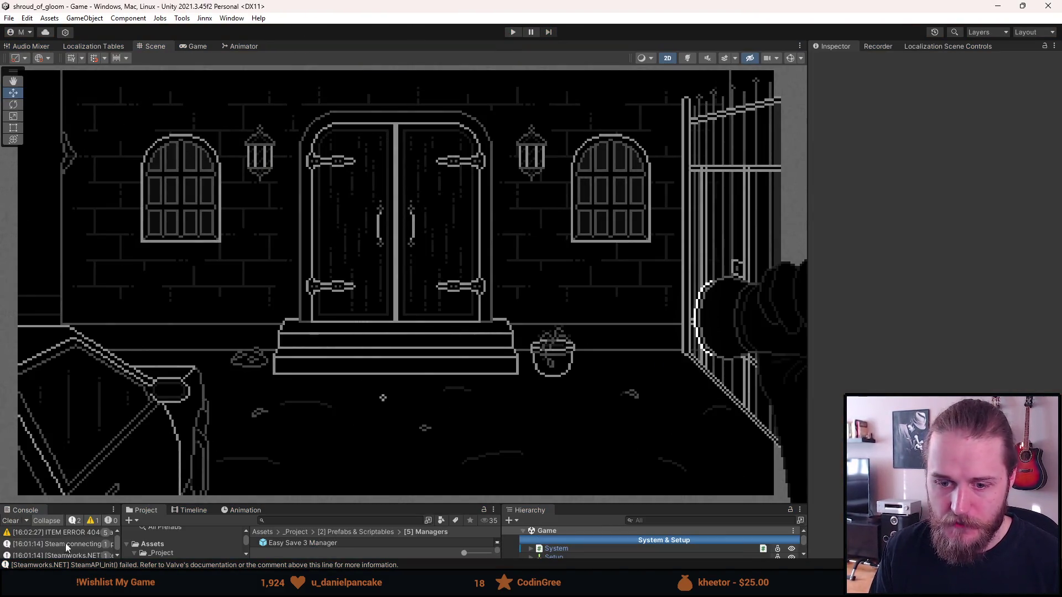
{"action": "left_click", "coordinate": [10, 521]}
{"action": "mouse_move", "coordinate": [388, 504]}
{"action": "left_mouse_down"}
{"action": "mouse_move", "coordinate": [387, 380]}
{"action": "mouse_move", "coordinate": [377, 420]}
{"action": "left_mouse_up"}
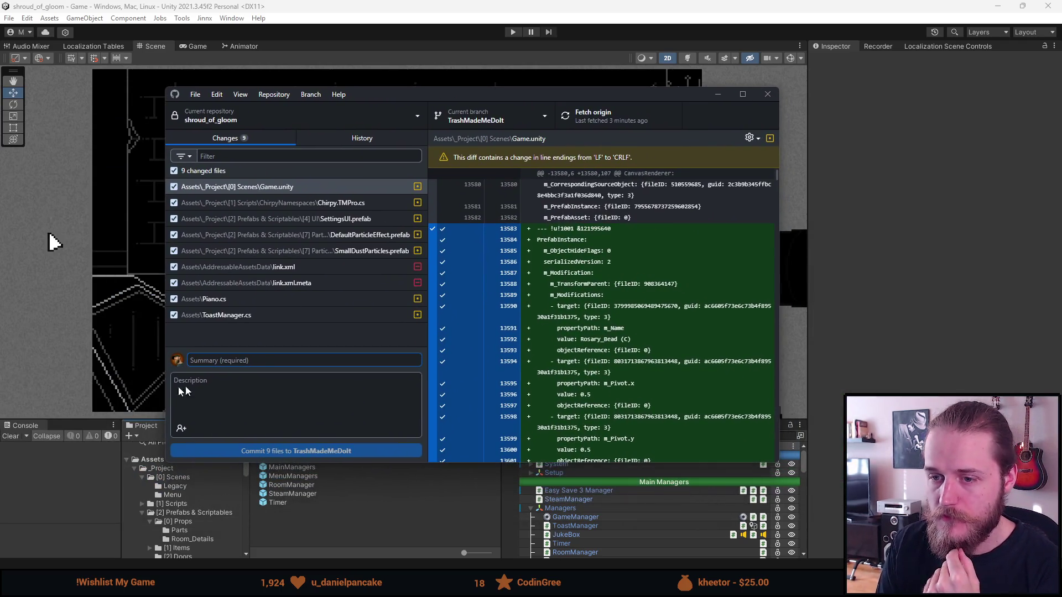
- Commit the nine files as 'Toast SFX, Piano, OnClick Particles' and push to origin
{"action": "type", "text": "T"}
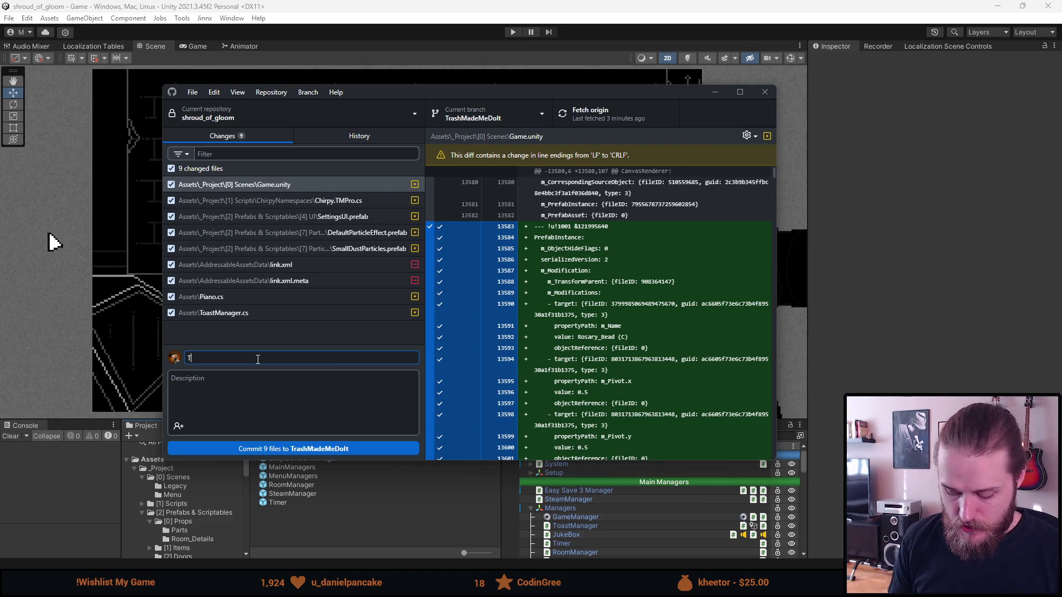
{"action": "type", "text": "oast SFX,"}
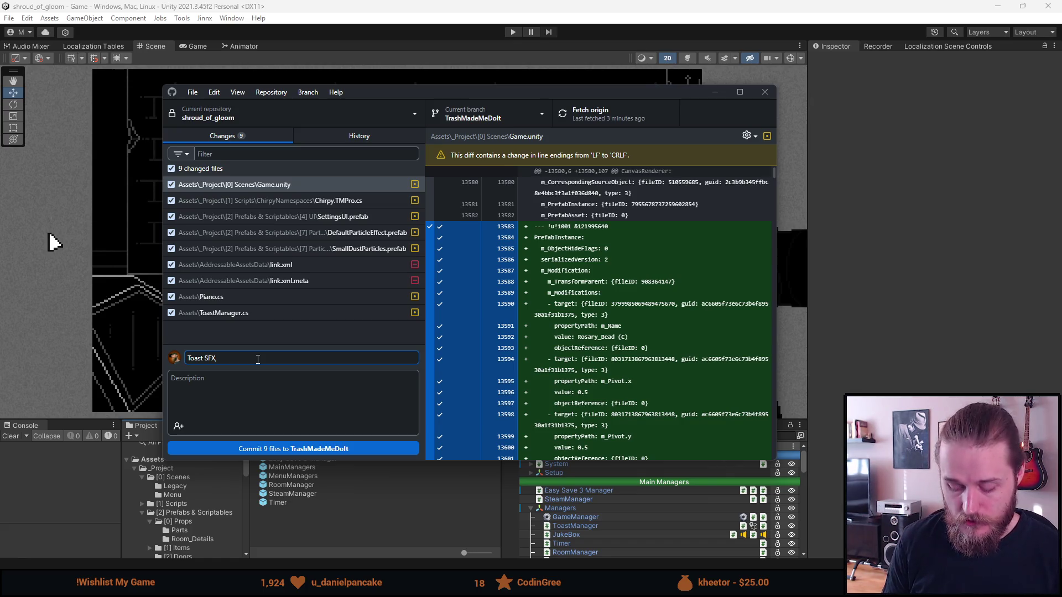
{"action": "type", "text": " Piano,"}
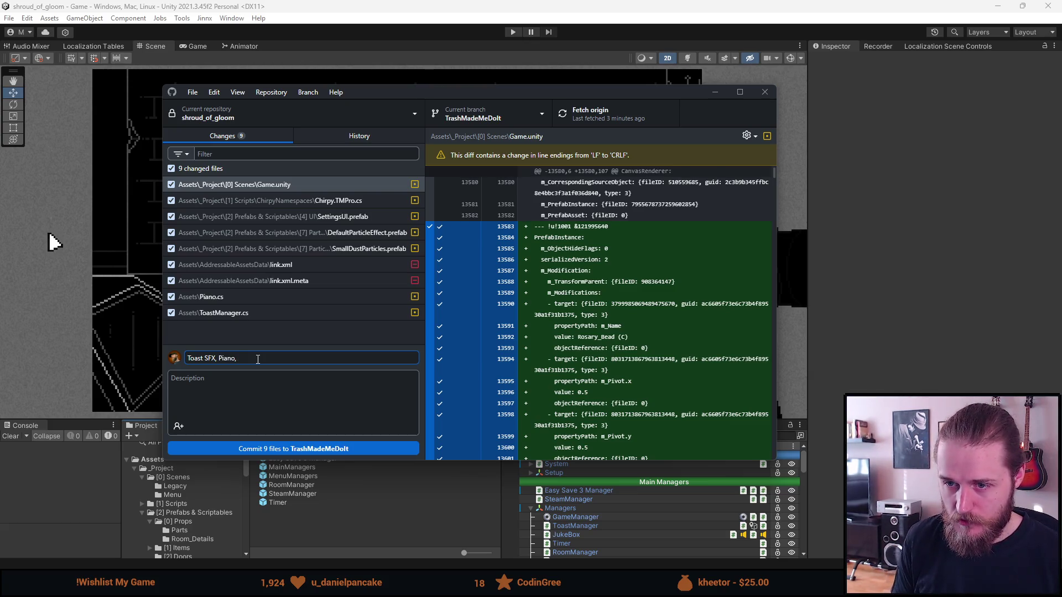
{"action": "type", "text": "Onto"}
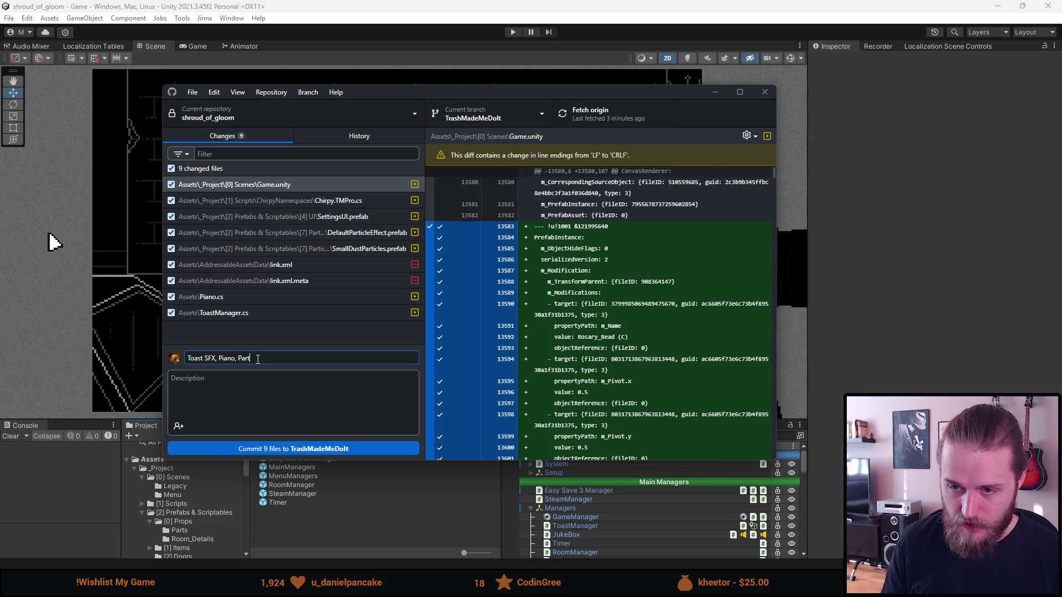
{"action": "key", "text": "BackSpace"}
{"action": "key", "text": "BackSpace"}
{"action": "key", "text": "BackSpace"}
{"action": "type", "text": "OnClick Particles"}
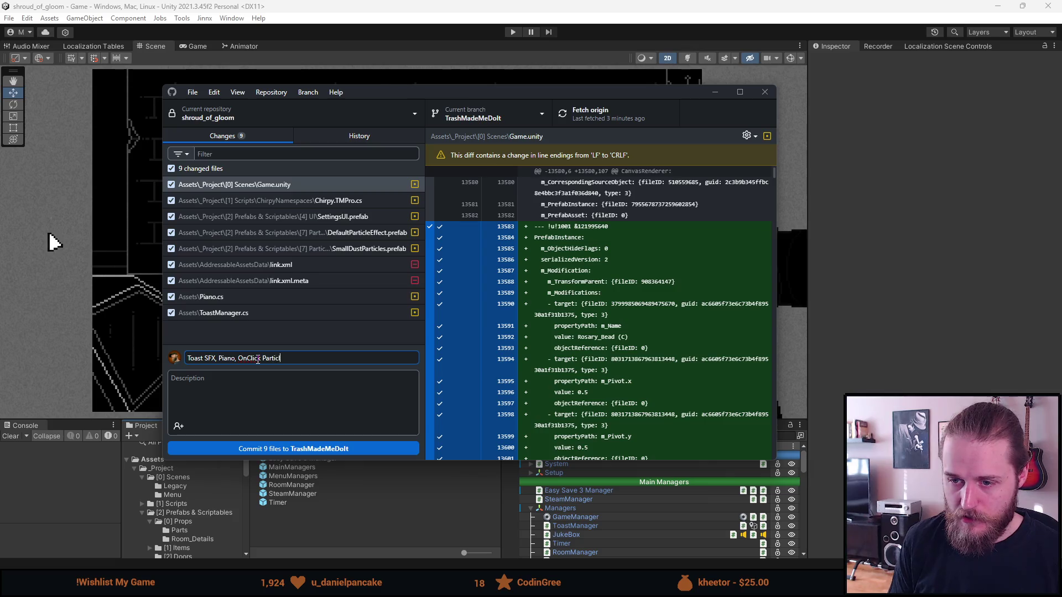
{"action": "left_click", "coordinate": [343, 449]}
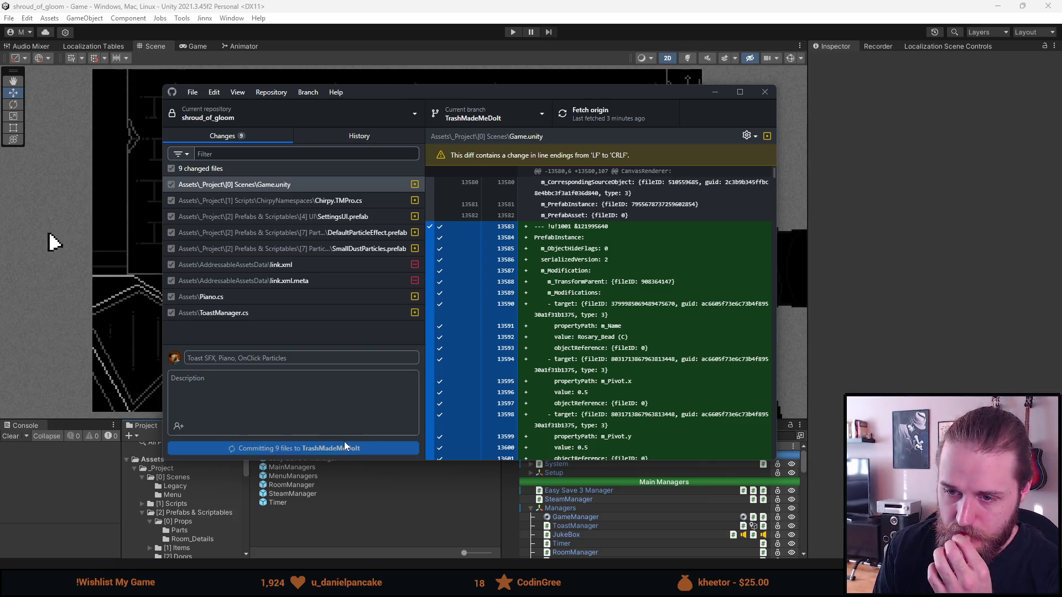
{"action": "left_click", "coordinate": [605, 116]}
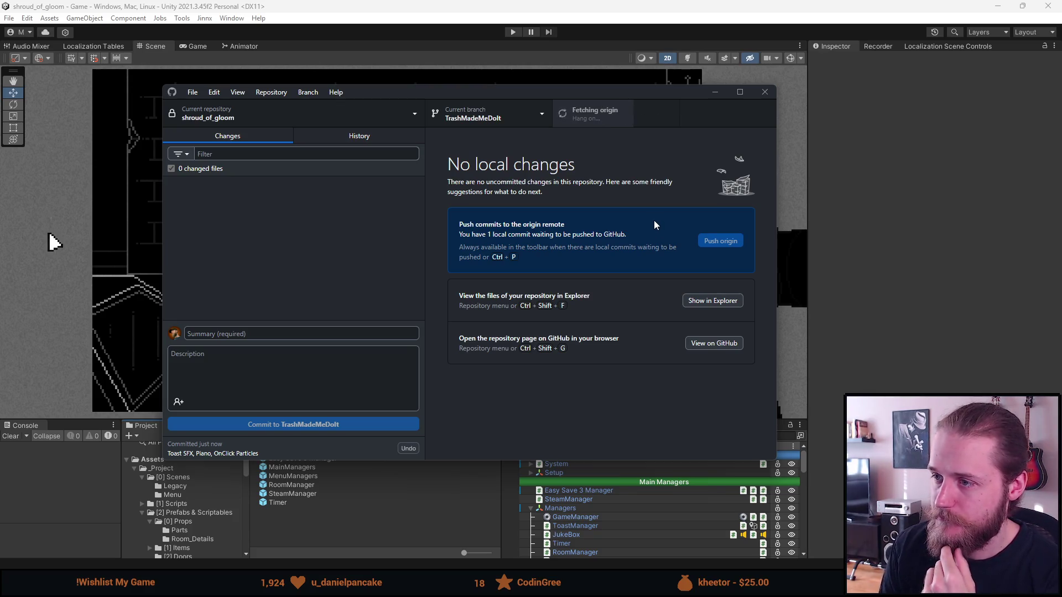
{"action": "left_click", "coordinate": [722, 92]}
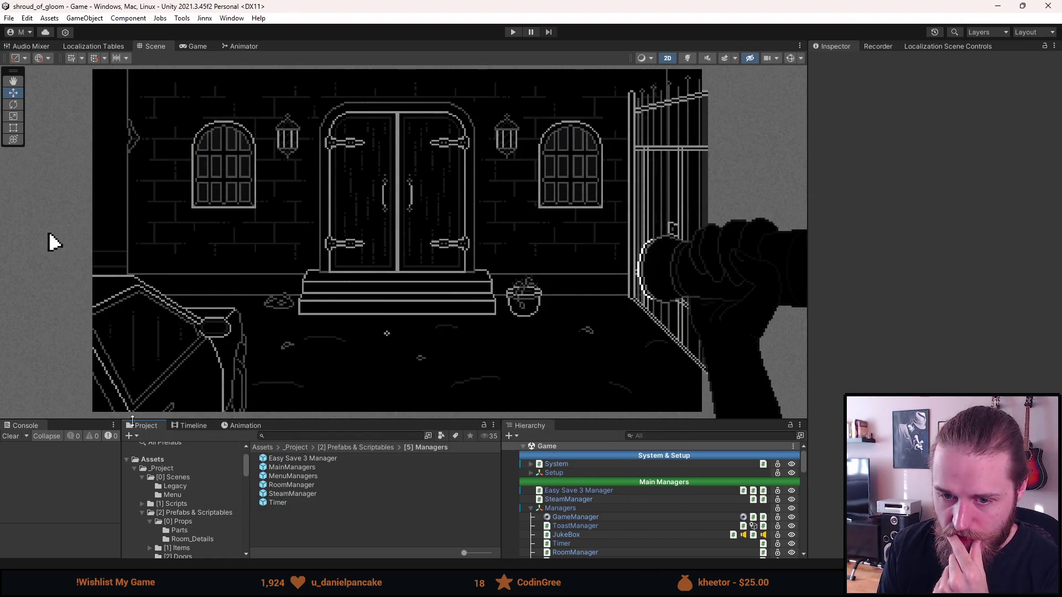
- Bring up the Firefox window showing the Notion Steam Inspiration/Research page
{"action": "left_click", "coordinate": [390, 587]}
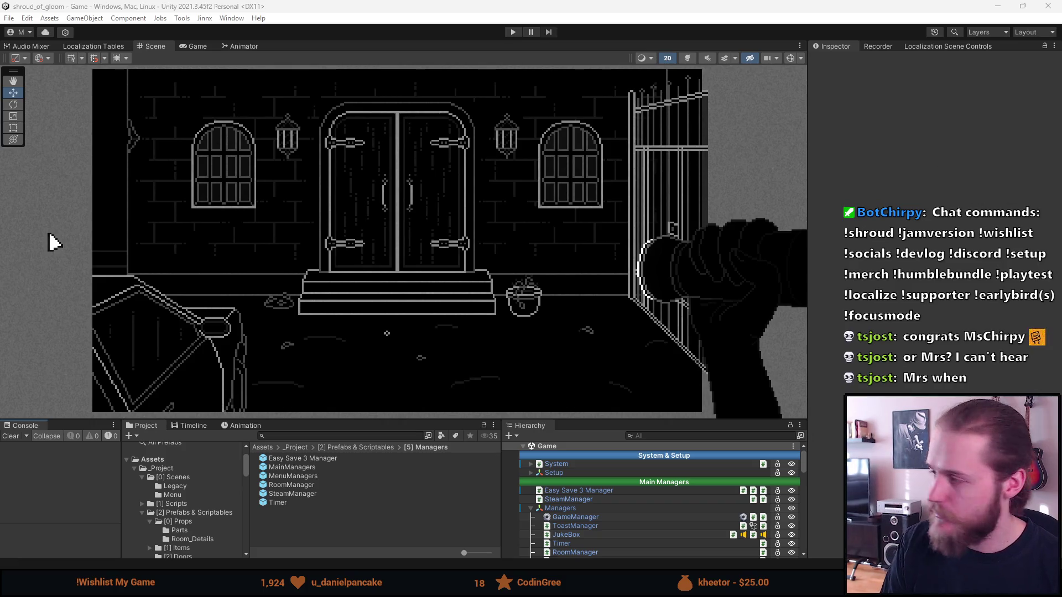
{"action": "key", "text": "alt+Tab"}
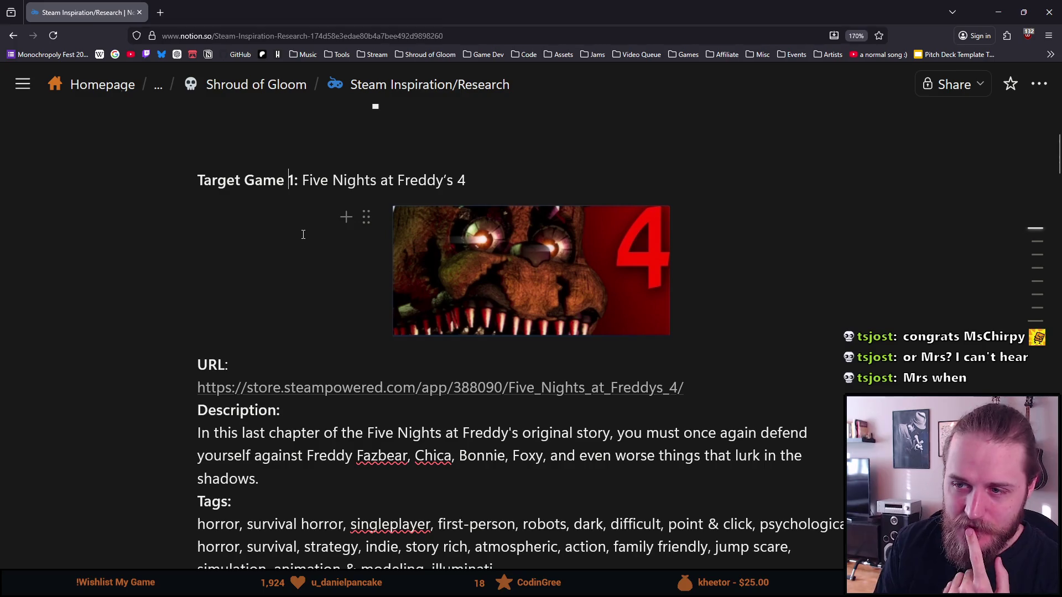
- Select the Five Nights at Freddy's 4 Target Game 1 blocks and delete them
{"action": "scroll", "coordinate": [303, 235], "scroll_direction": "down", "scroll_amount": 3}
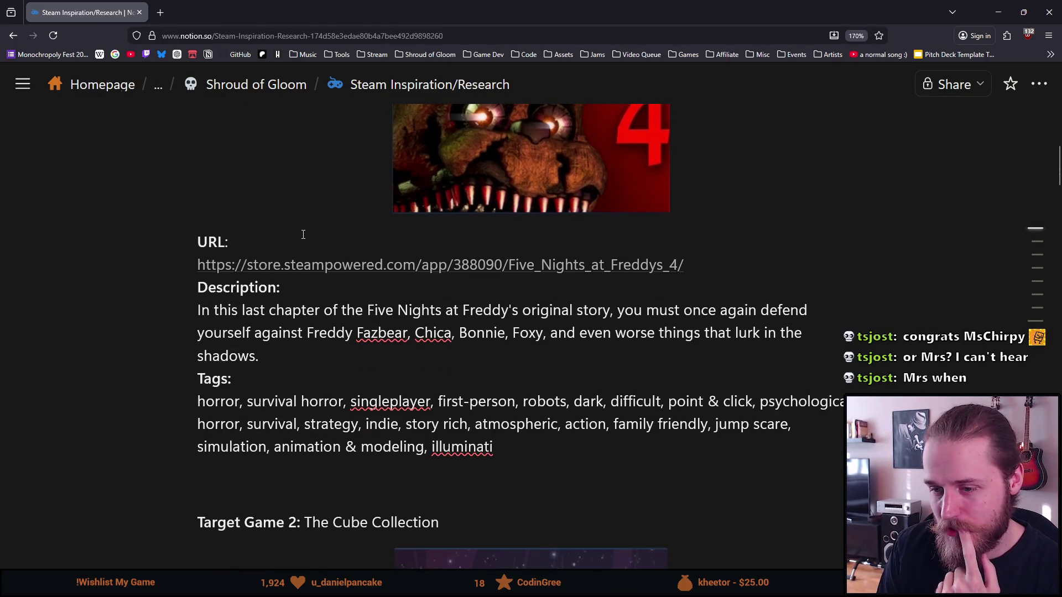
{"action": "scroll", "coordinate": [366, 293], "scroll_direction": "up", "scroll_amount": 3}
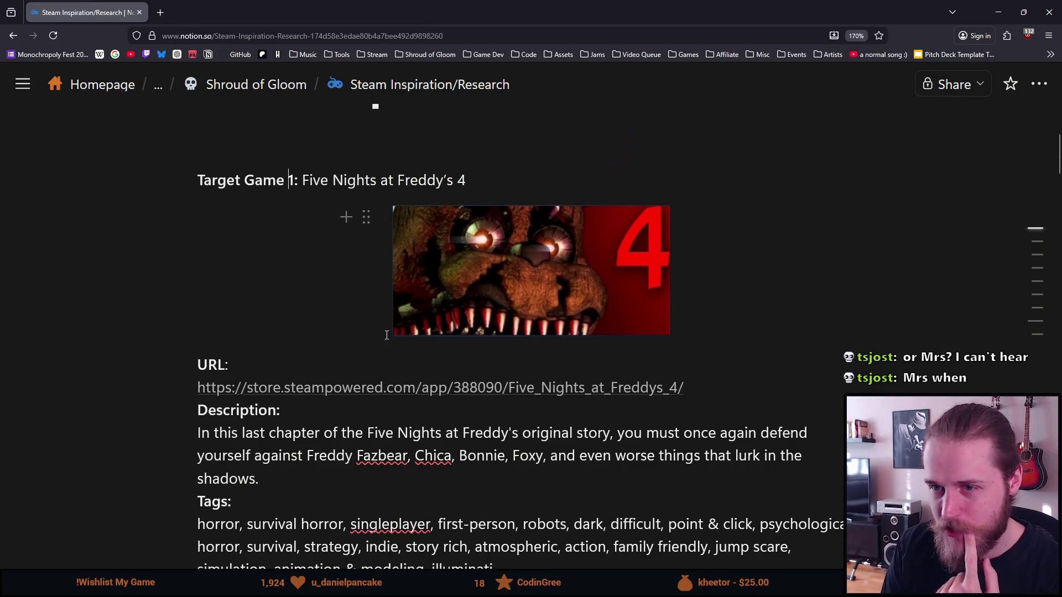
{"action": "scroll", "coordinate": [486, 463], "scroll_direction": "down", "scroll_amount": 3}
{"action": "left_click", "coordinate": [498, 441]}
{"action": "mouse_move", "coordinate": [497, 441]}
{"action": "left_mouse_down"}
{"action": "mouse_move", "coordinate": [326, 375]}
{"action": "mouse_move", "coordinate": [296, 398]}
{"action": "mouse_move", "coordinate": [208, 356]}
{"action": "mouse_move", "coordinate": [199, 326]}
{"action": "mouse_move", "coordinate": [500, 366]}
{"action": "left_mouse_up"}
{"action": "scroll", "coordinate": [327, 375], "scroll_direction": "up", "scroll_amount": 6}
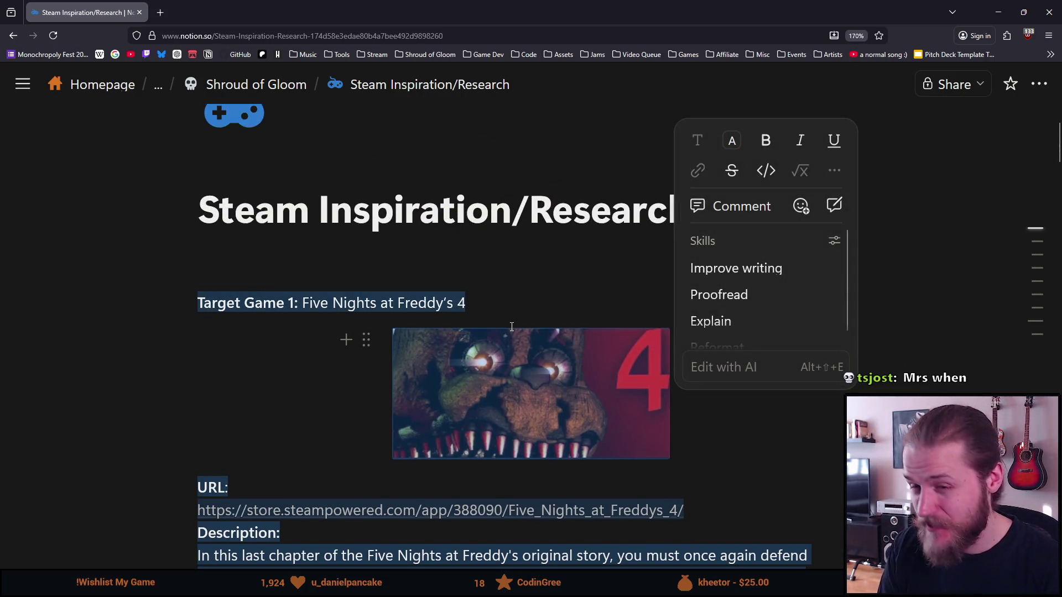
{"action": "key", "text": "BackSpace"}
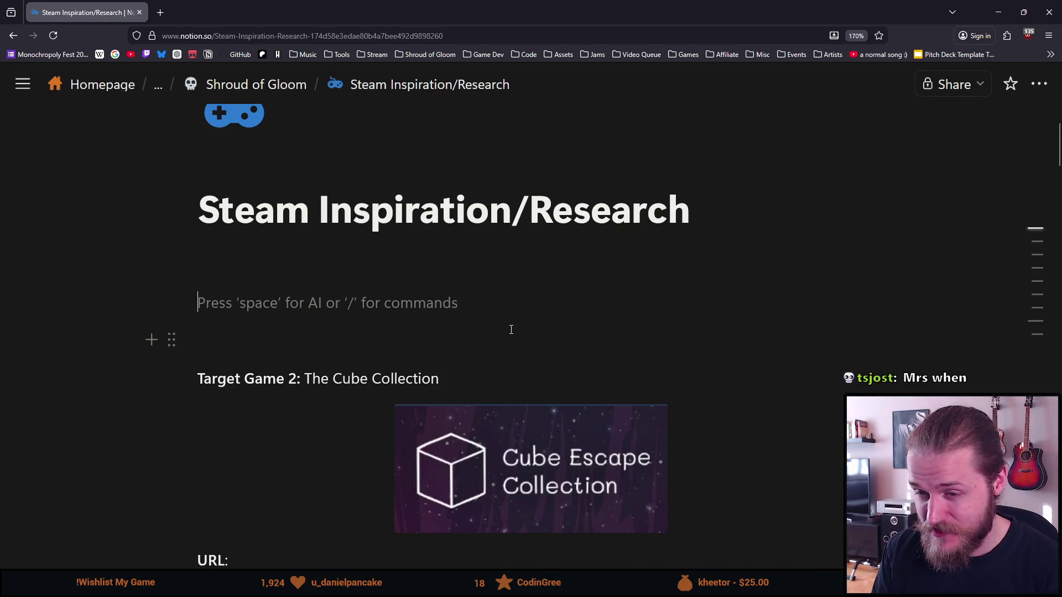
- Delete the Keywords heading and its keyword line from the Information section
{"action": "scroll", "coordinate": [342, 334], "scroll_direction": "down", "scroll_amount": 2}
{"action": "scroll", "coordinate": [342, 334], "scroll_direction": "down", "scroll_amount": 10}
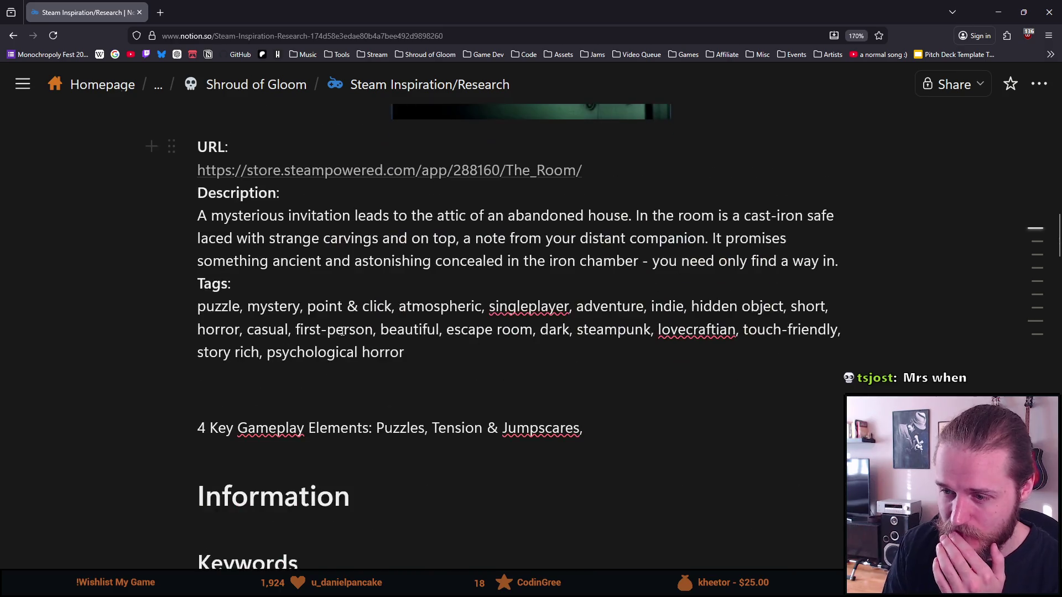
{"action": "scroll", "coordinate": [463, 342], "scroll_direction": "up", "scroll_amount": 10}
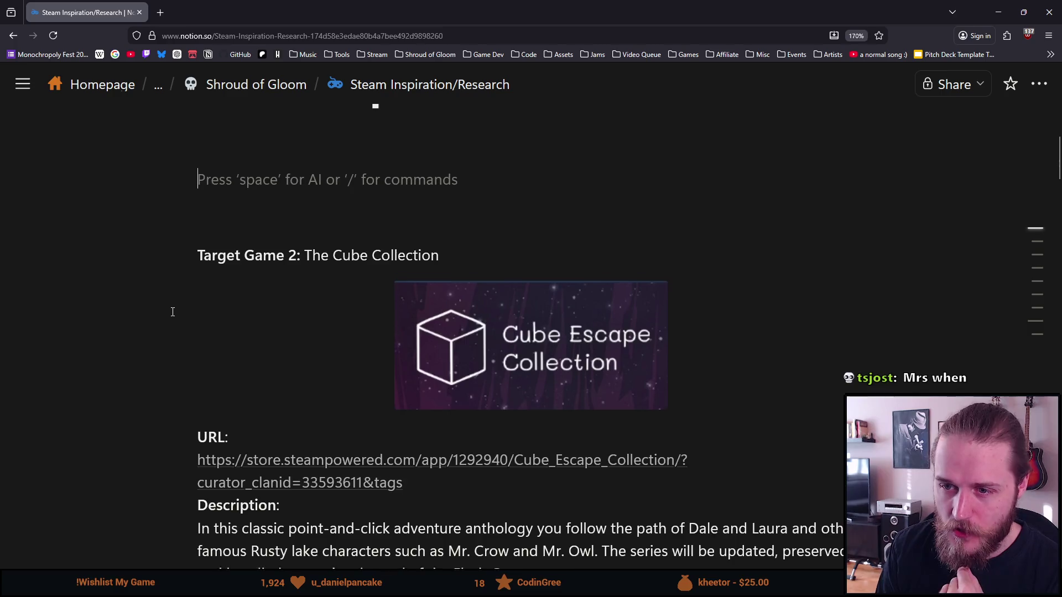
{"action": "scroll", "coordinate": [173, 312], "scroll_direction": "down", "scroll_amount": 15}
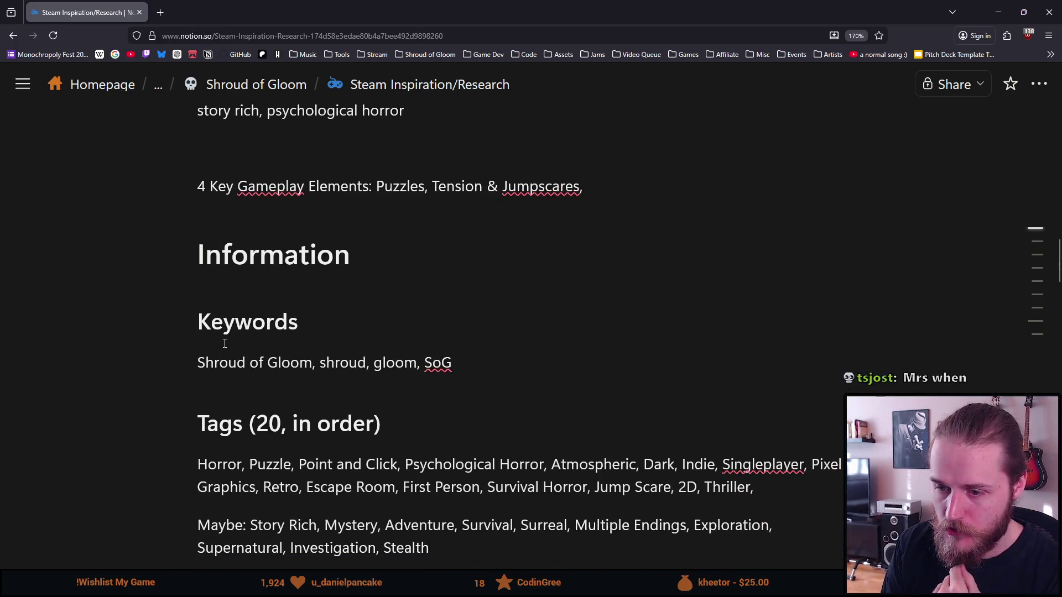
{"action": "left_click_drag", "start_coordinate": [452, 359], "coordinate": [198, 320]}
{"action": "key", "text": "BackSpace"}
{"action": "key", "text": "BackSpace"}
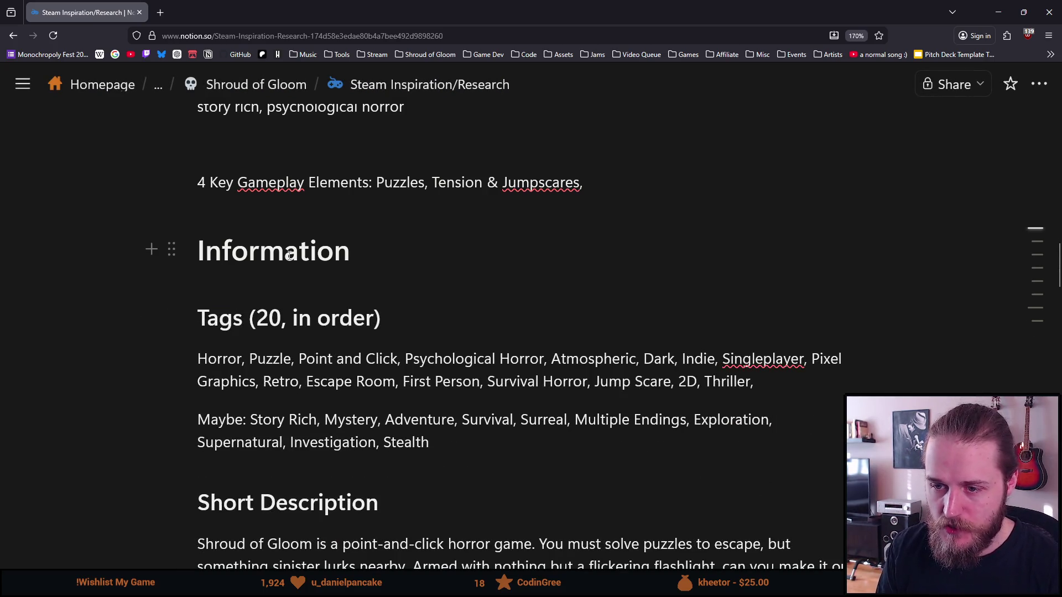
{"action": "mouse_move", "coordinate": [429, 442]}
{"action": "left_mouse_down"}
{"action": "mouse_move", "coordinate": [245, 364]}
{"action": "mouse_move", "coordinate": [208, 321]}
{"action": "left_mouse_up"}
{"action": "left_click", "coordinate": [306, 381]}
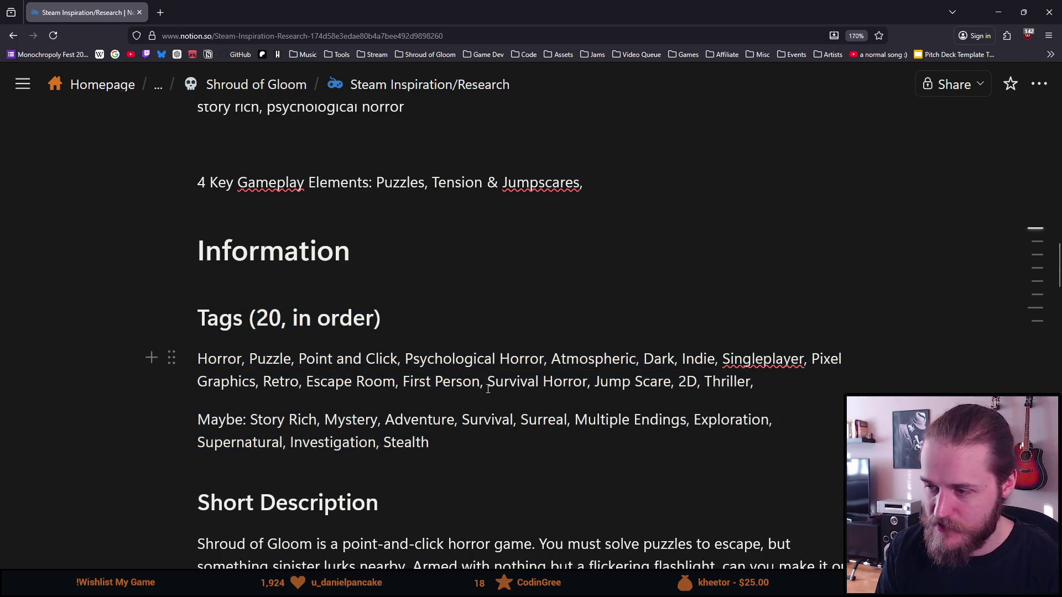
{"action": "scroll", "coordinate": [488, 389], "scroll_direction": "down", "scroll_amount": 2}
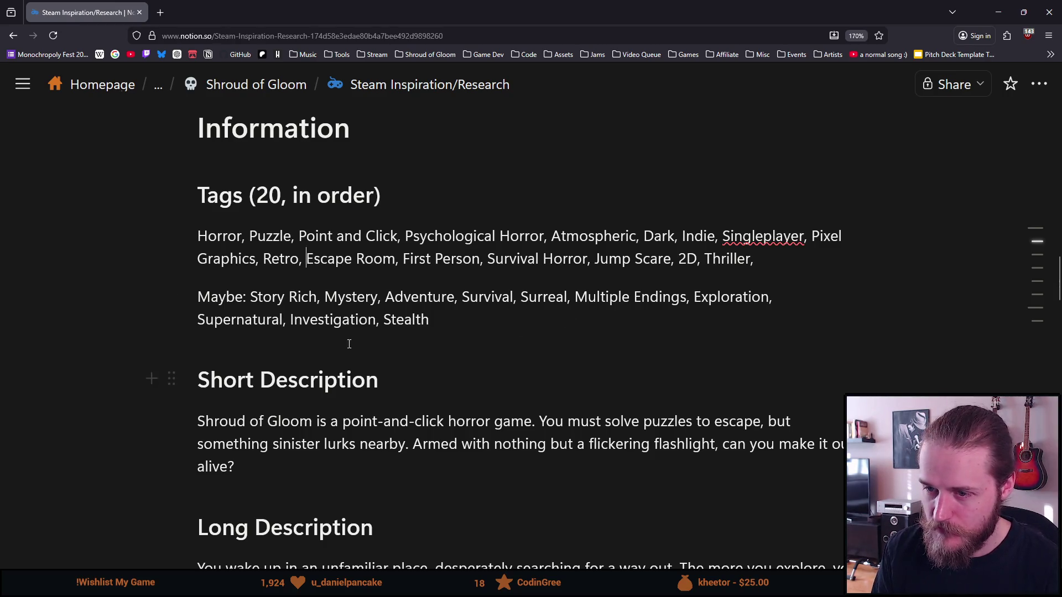
- Select words in the tag lines, such as Mystery, Investigation and Story Rich, then deselect
{"action": "left_click", "coordinate": [288, 298]}
{"action": "double_click", "coordinate": [349, 298]}
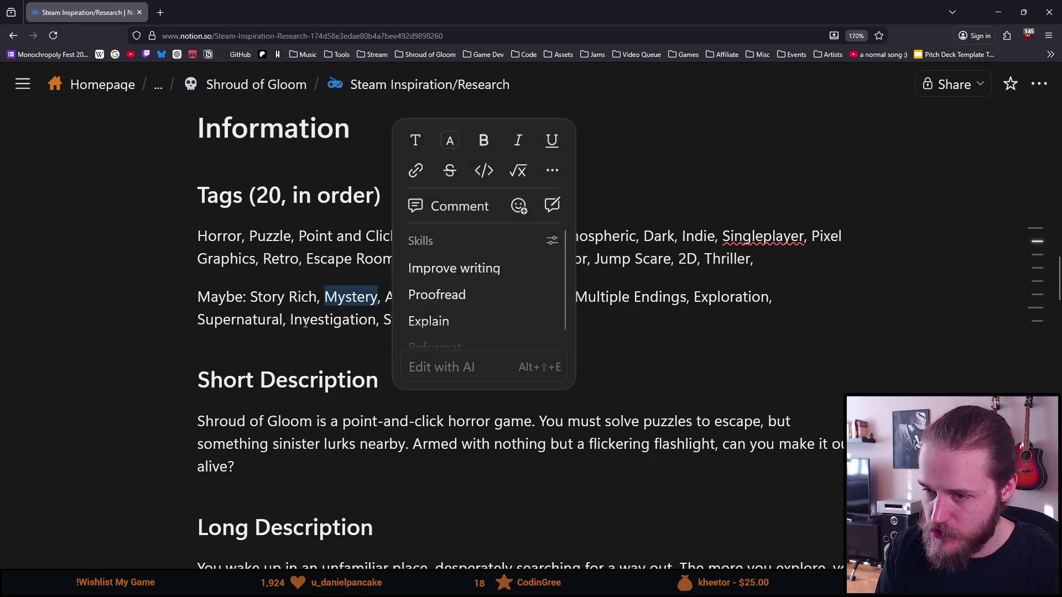
{"action": "double_click", "coordinate": [332, 320]}
{"action": "left_click", "coordinate": [720, 345]}
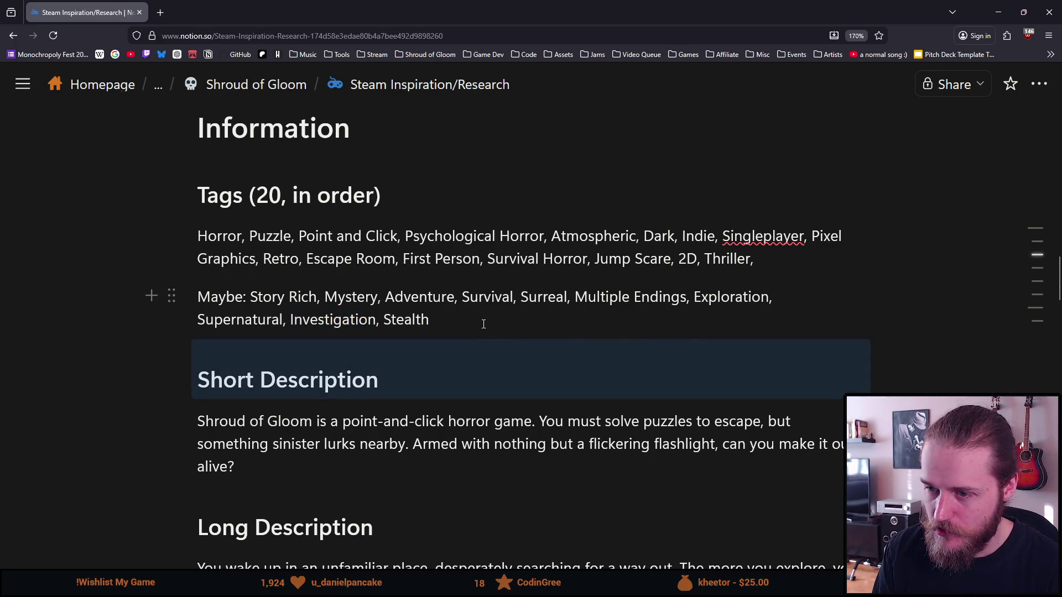
{"action": "left_click", "coordinate": [443, 331]}
{"action": "left_click_drag", "start_coordinate": [250, 298], "coordinate": [318, 300]}
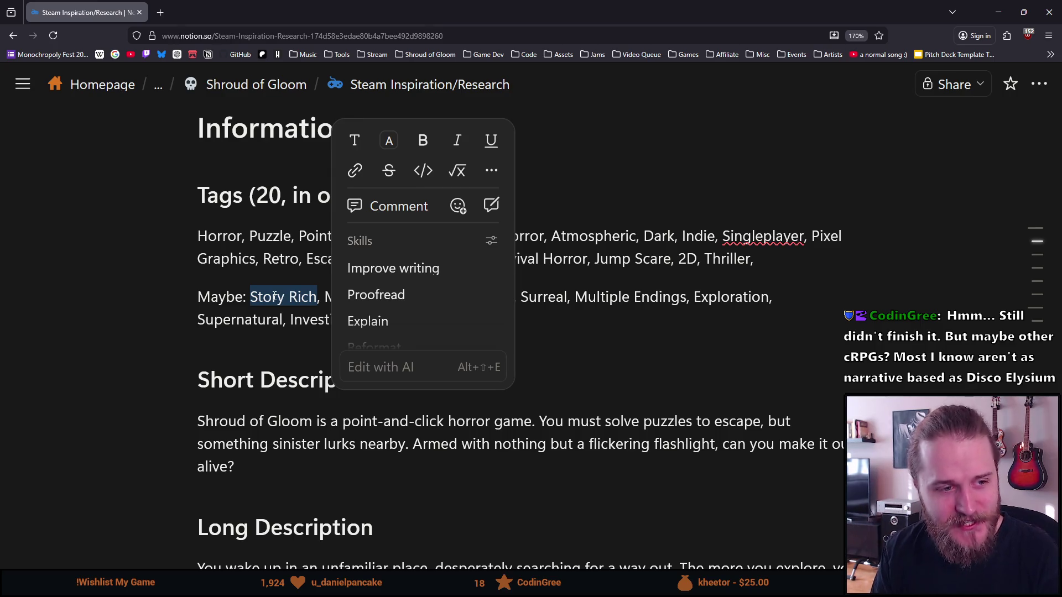
{"action": "left_click", "coordinate": [274, 297]}
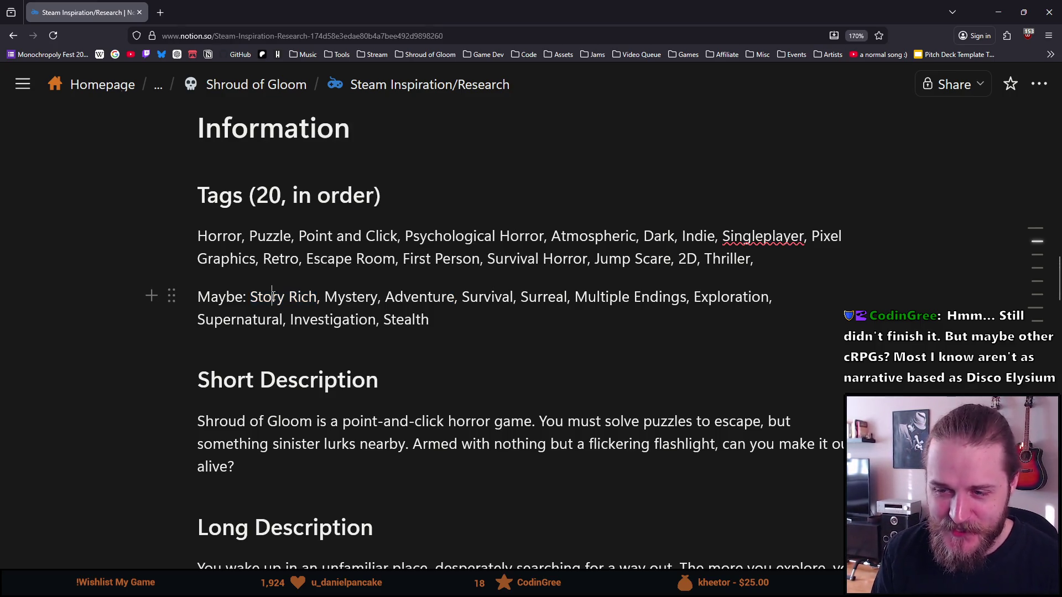
- Select from after Stealth up through the 'Tags (20, in order)' heading and delete it
{"action": "mouse_move", "coordinate": [452, 323]}
{"action": "left_mouse_down"}
{"action": "mouse_move", "coordinate": [387, 319]}
{"action": "mouse_move", "coordinate": [199, 258]}
{"action": "mouse_move", "coordinate": [197, 206]}
{"action": "left_mouse_up"}
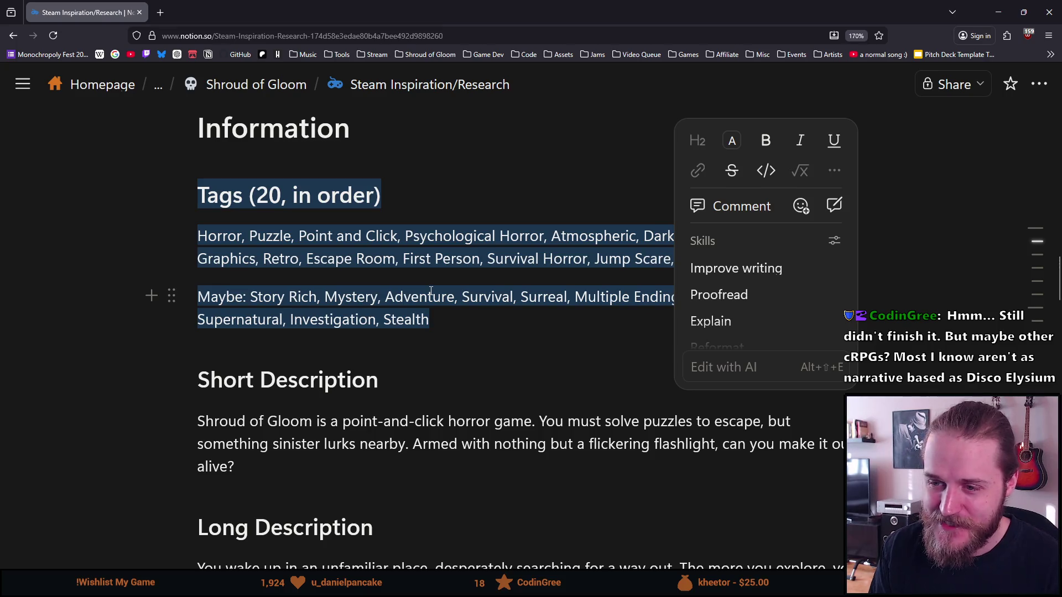
{"action": "scroll", "coordinate": [424, 310], "scroll_direction": "up", "scroll_amount": 2}
{"action": "scroll", "coordinate": [420, 318], "scroll_direction": "down", "scroll_amount": 2}
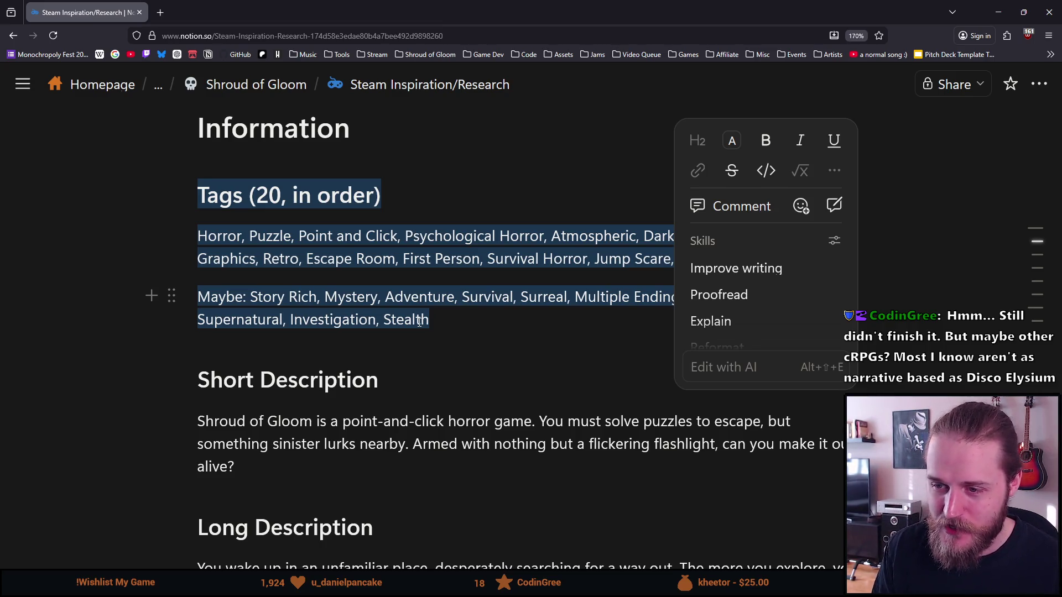
{"action": "left_click", "coordinate": [451, 318]}
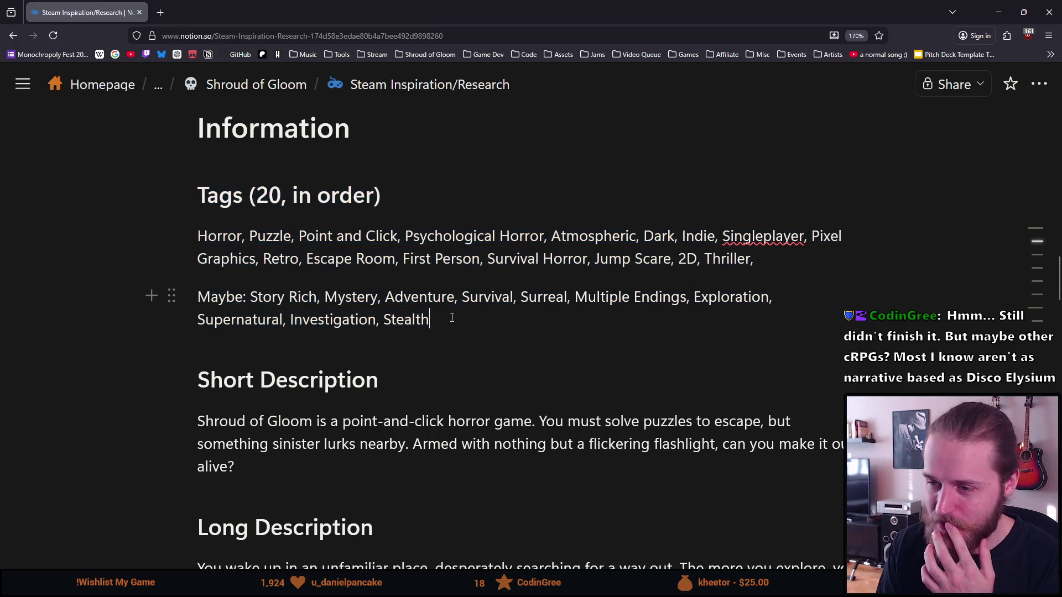
{"action": "mouse_move", "coordinate": [452, 317]}
{"action": "left_mouse_down"}
{"action": "mouse_move", "coordinate": [300, 320]}
{"action": "mouse_move", "coordinate": [222, 204]}
{"action": "mouse_move", "coordinate": [198, 197]}
{"action": "left_mouse_up"}
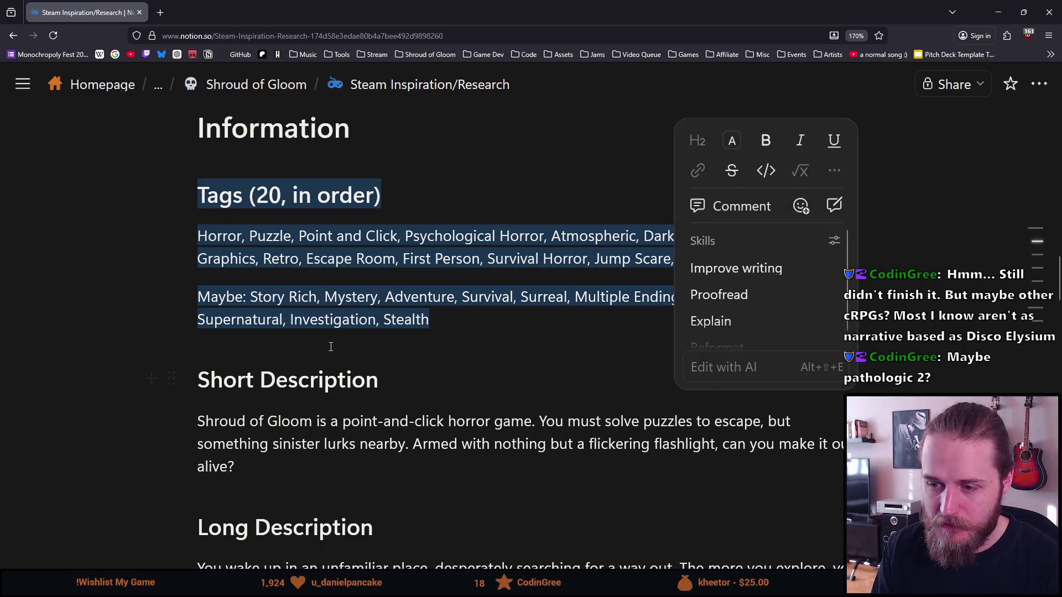
{"action": "key", "text": "BackSpace"}
{"action": "scroll", "coordinate": [348, 406], "scroll_direction": "down", "scroll_amount": 6}
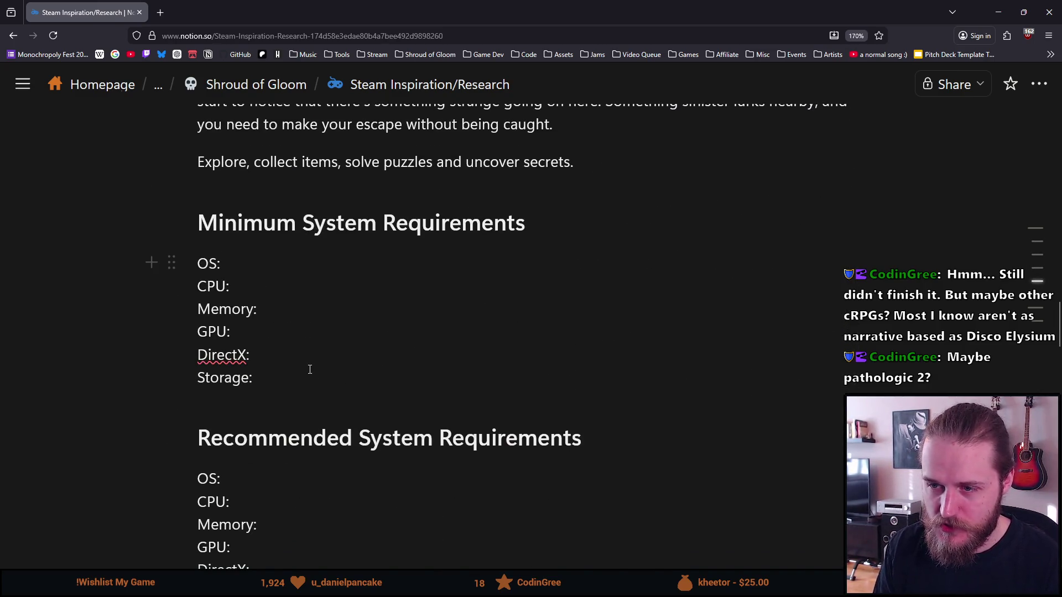
- Delete the remaining Information content, its heading and the '4 Key Gameplay Elements' line
{"action": "scroll", "coordinate": [322, 445], "scroll_direction": "down", "scroll_amount": 7}
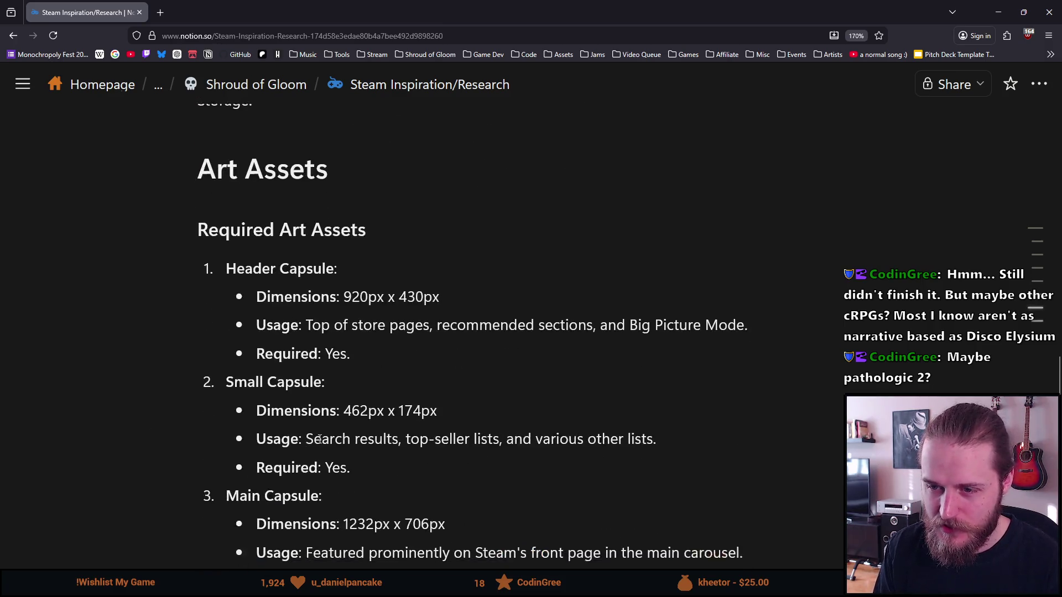
{"action": "scroll", "coordinate": [323, 446], "scroll_direction": "down", "scroll_amount": 20}
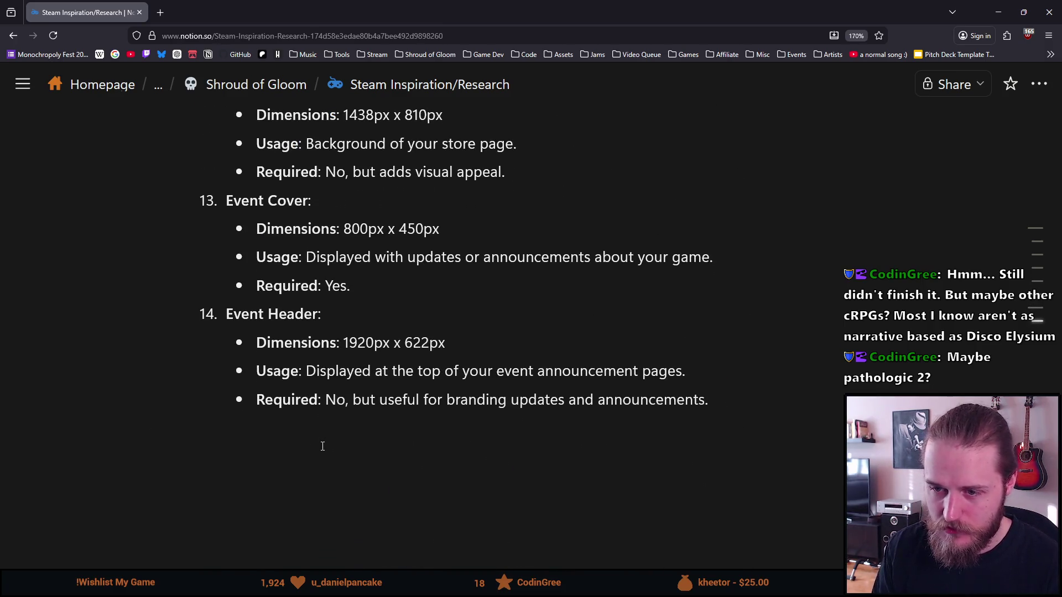
{"action": "mouse_move", "coordinate": [701, 403]}
{"action": "left_mouse_down"}
{"action": "mouse_move", "coordinate": [355, 254]}
{"action": "mouse_move", "coordinate": [327, 317]}
{"action": "mouse_move", "coordinate": [291, 359]}
{"action": "mouse_move", "coordinate": [280, 355]}
{"action": "mouse_move", "coordinate": [260, 408]}
{"action": "mouse_move", "coordinate": [201, 233]}
{"action": "mouse_move", "coordinate": [200, 275]}
{"action": "left_mouse_up"}
{"action": "key", "text": "BackSpace"}
{"action": "key", "text": "BackSpace"}
{"action": "key", "text": "BackSpace"}
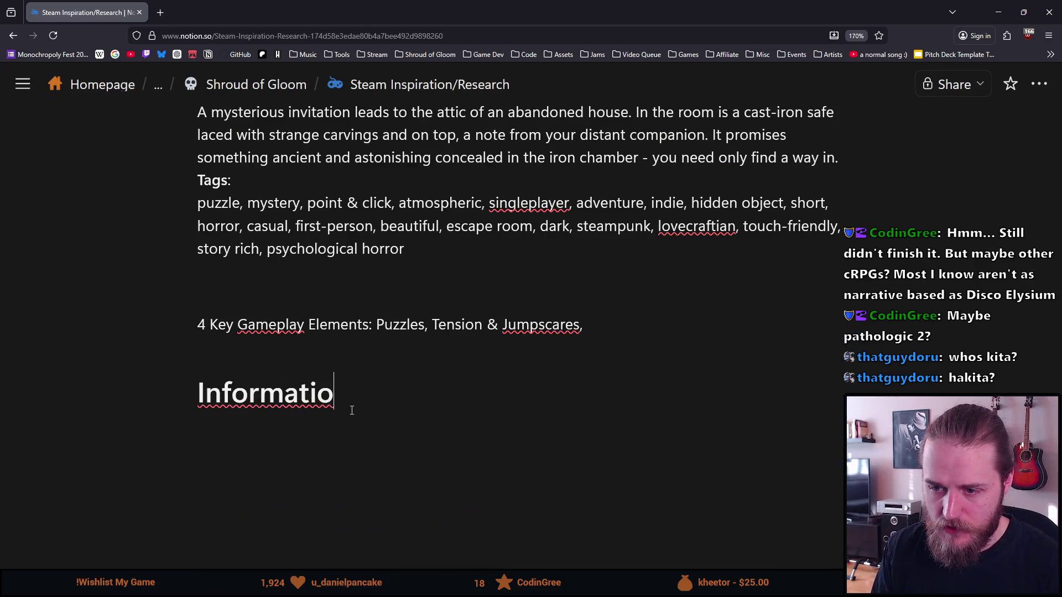
{"action": "key", "text": "BackSpace"}
{"action": "key", "text": "BackSpace"}
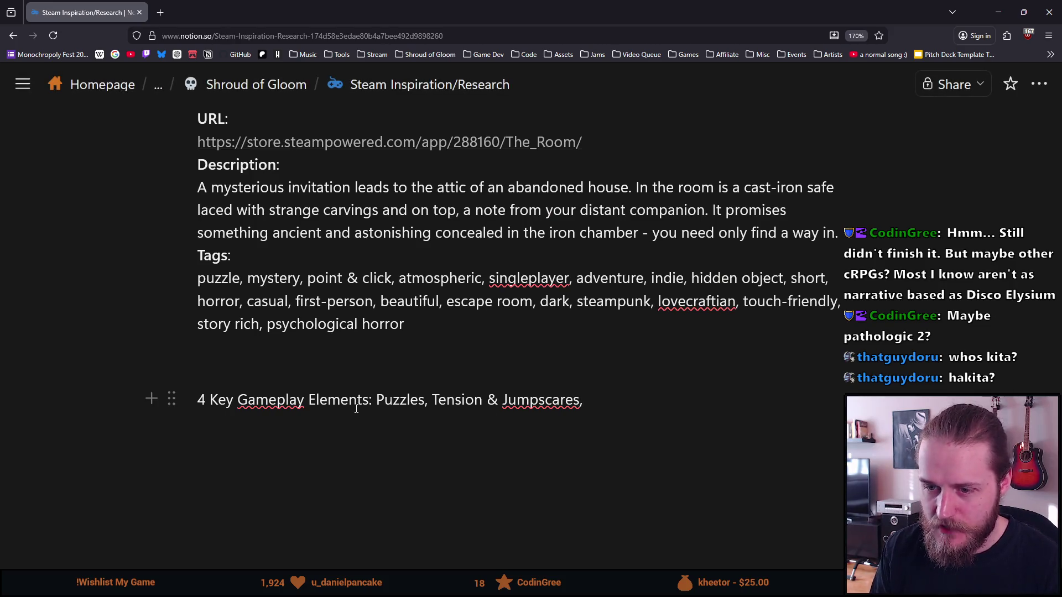
{"action": "triple_click", "coordinate": [435, 400]}
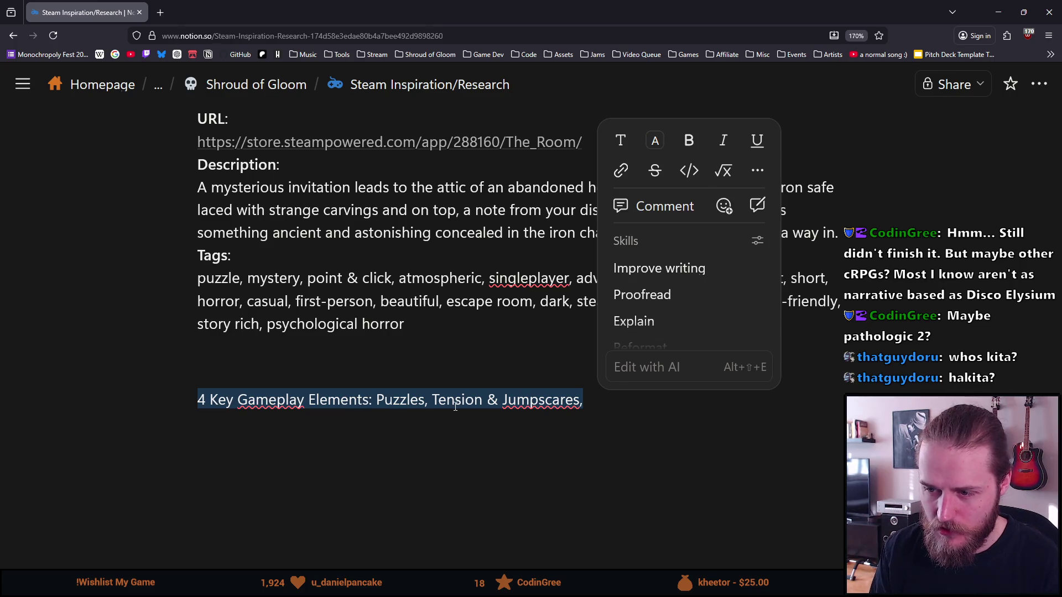
{"action": "key", "text": "BackSpace"}
{"action": "key", "text": "BackSpace"}
{"action": "key", "text": "BackSpace"}
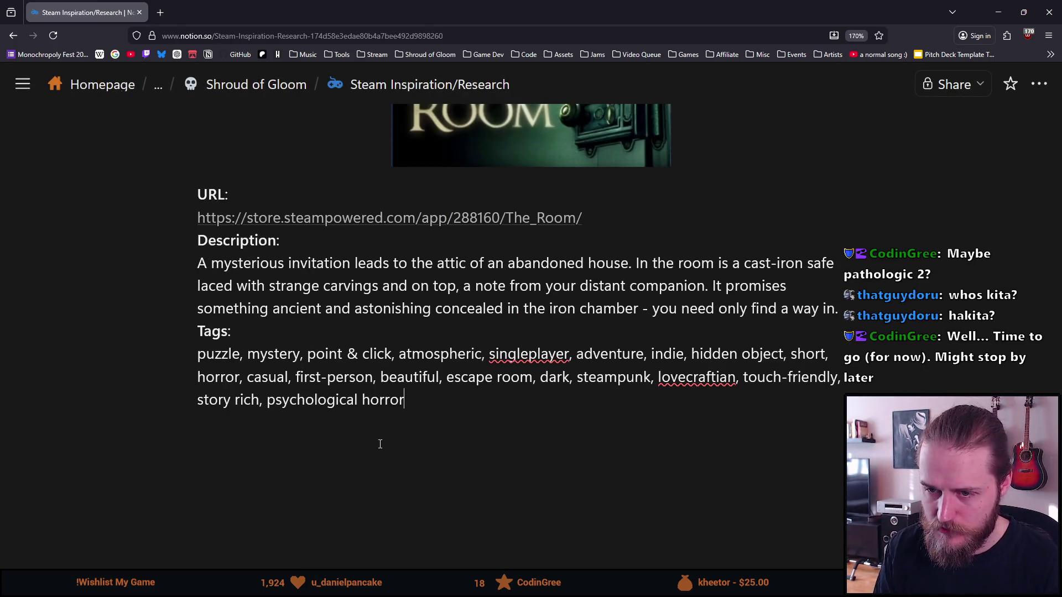
- Put the caret in the empty block under the page title and review the page
{"action": "scroll", "coordinate": [379, 438], "scroll_direction": "up", "scroll_amount": 3}
{"action": "scroll", "coordinate": [379, 447], "scroll_direction": "up", "scroll_amount": 4}
{"action": "scroll", "coordinate": [380, 447], "scroll_direction": "up", "scroll_amount": 10}
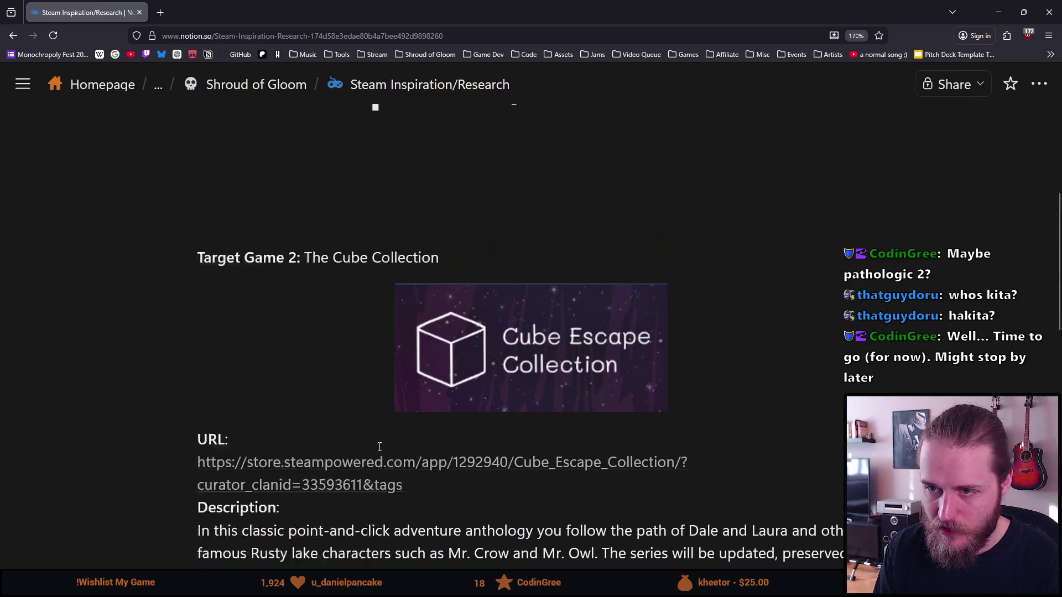
{"action": "left_click", "coordinate": [269, 331]}
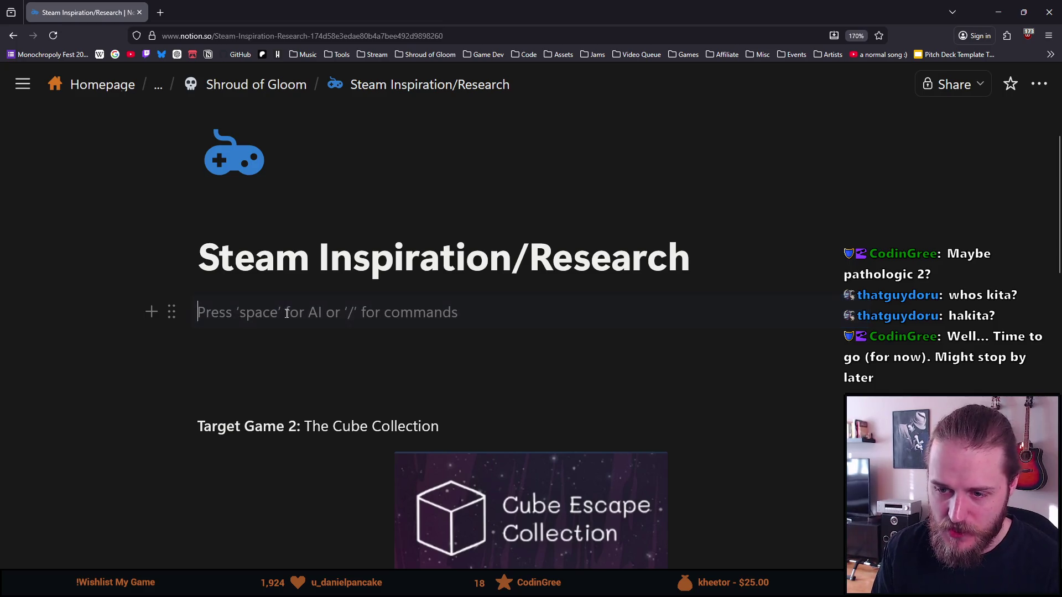
{"action": "scroll", "coordinate": [664, 338], "scroll_direction": "down", "scroll_amount": 6}
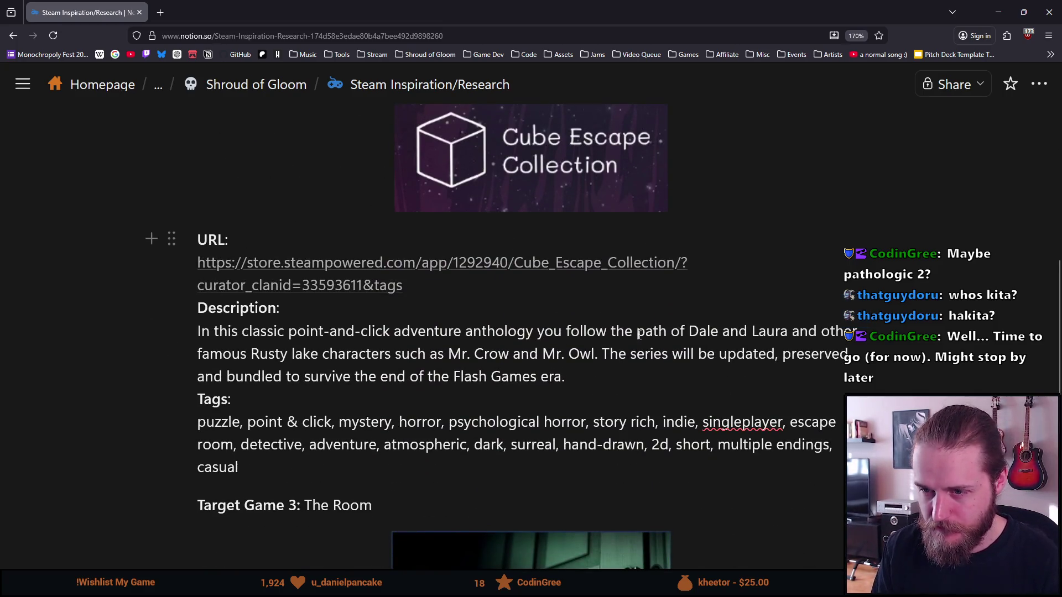
{"action": "scroll", "coordinate": [615, 331], "scroll_direction": "up", "scroll_amount": 2}
{"action": "scroll", "coordinate": [615, 332], "scroll_direction": "down", "scroll_amount": 2}
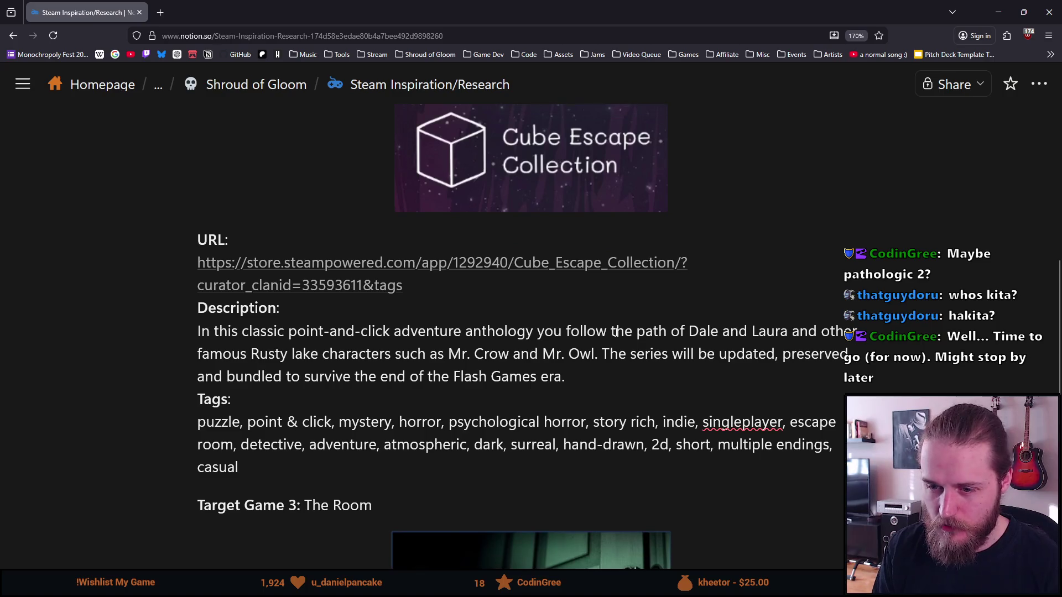
{"action": "scroll", "coordinate": [587, 330], "scroll_direction": "up", "scroll_amount": 5}
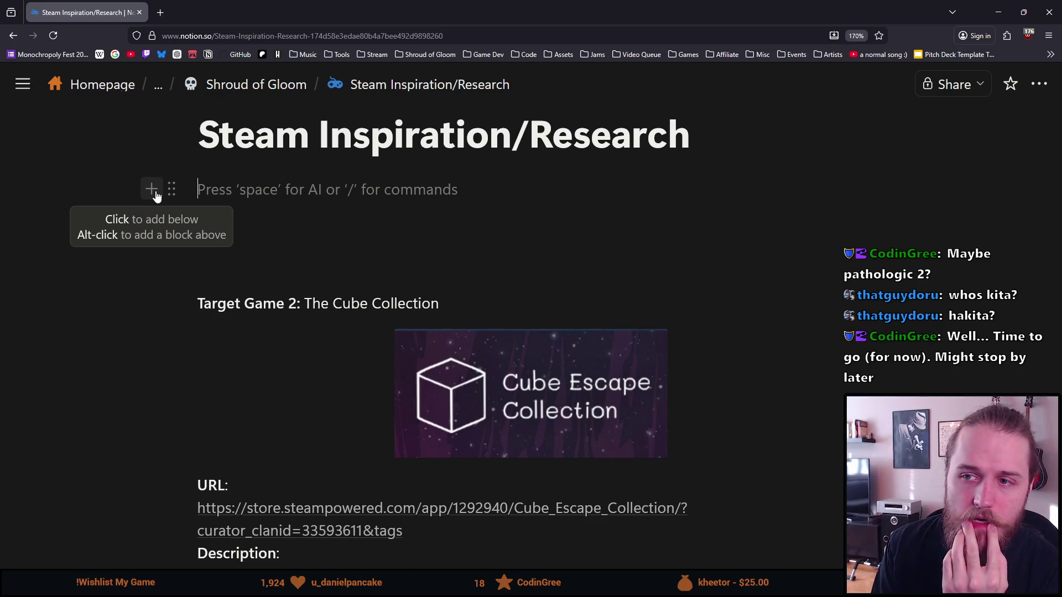
{"action": "scroll", "coordinate": [112, 275], "scroll_direction": "up", "scroll_amount": 2}
{"action": "scroll", "coordinate": [123, 290], "scroll_direction": "down", "scroll_amount": 2}
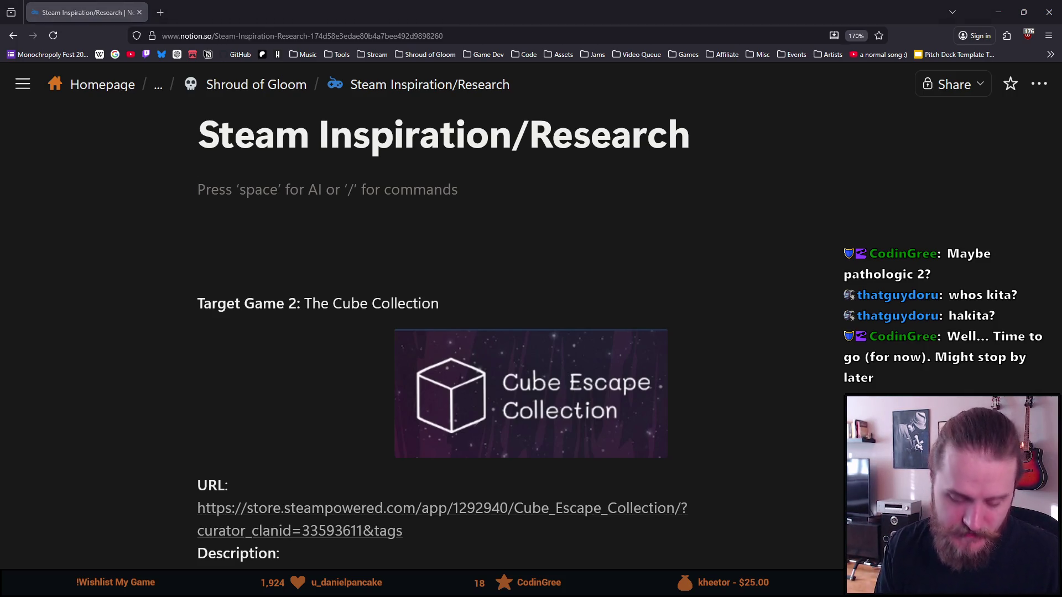
{"action": "left_click", "coordinate": [159, 13]}
- Search Google for 'pathologic 2' and open its Steam store page
{"action": "type", "text": "pathologic 2"}
{"action": "key", "text": "Return"}
{"action": "scroll", "coordinate": [102, 274], "scroll_direction": "down", "scroll_amount": 2}
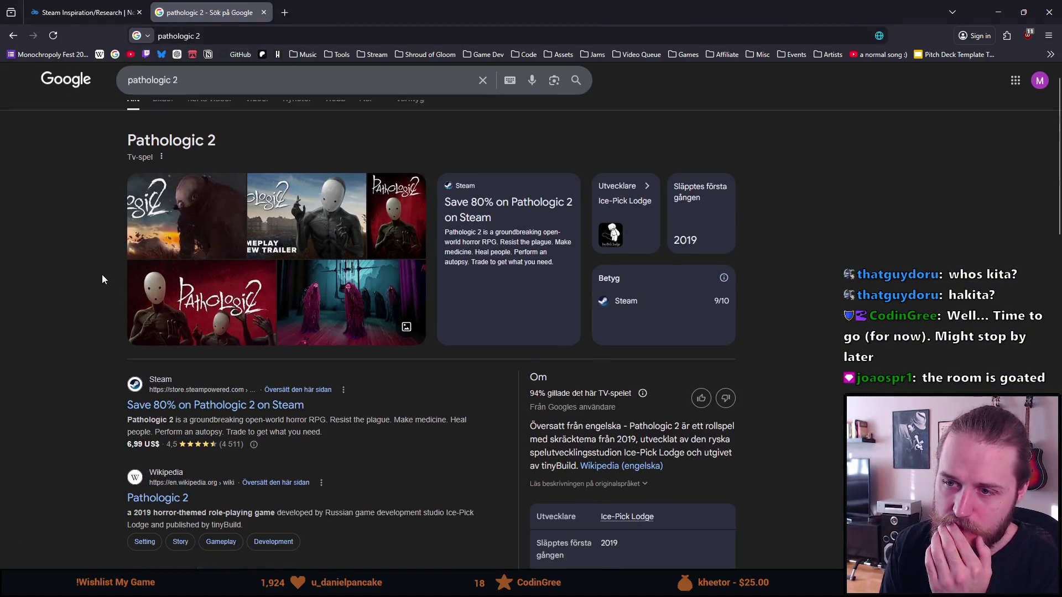
{"action": "left_click", "coordinate": [195, 375]}
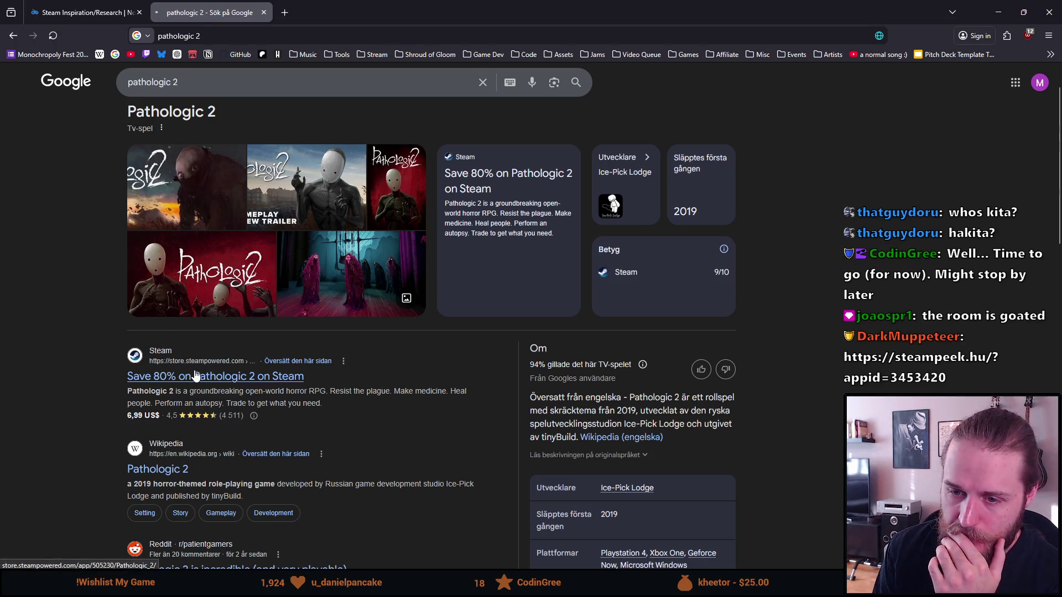
- Look through the Pathologic 2 store page and pause the autoplaying trailer
{"action": "scroll", "coordinate": [188, 371], "scroll_direction": "down", "scroll_amount": 2}
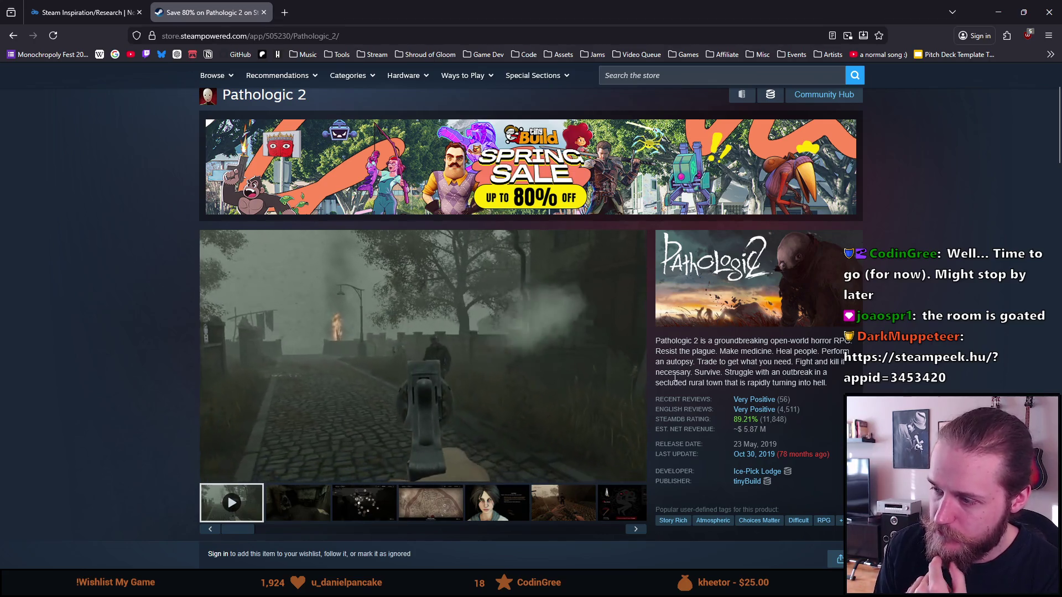
{"action": "scroll", "coordinate": [613, 382], "scroll_direction": "down", "scroll_amount": 1}
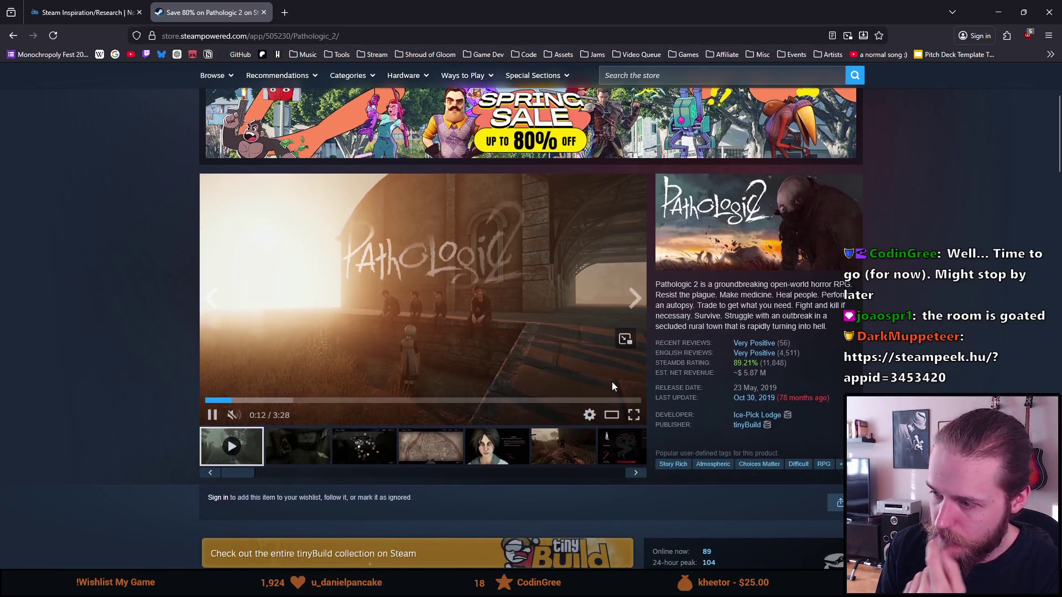
{"action": "scroll", "coordinate": [596, 379], "scroll_direction": "down", "scroll_amount": 5}
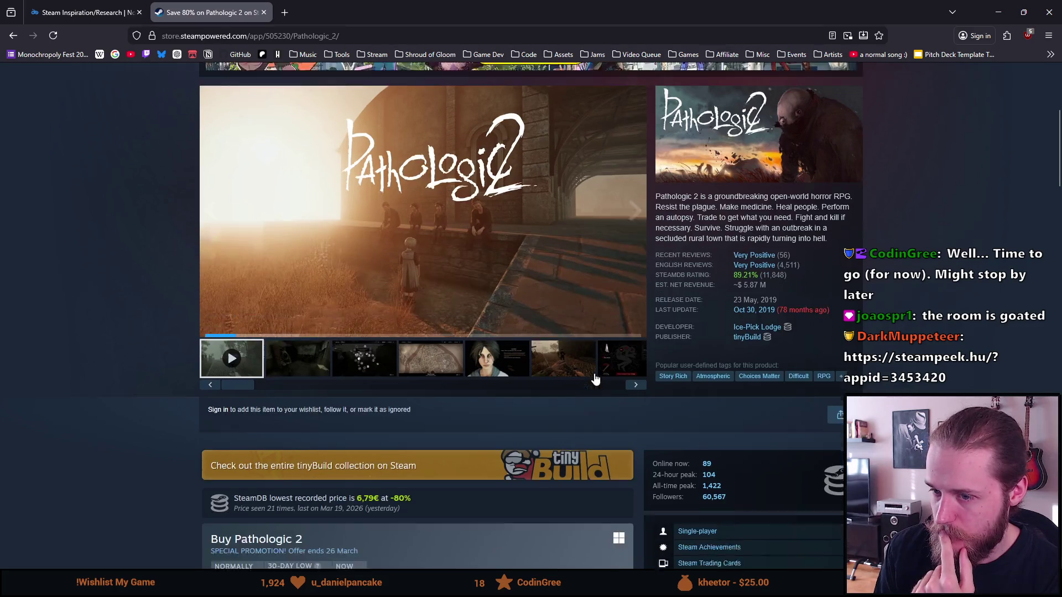
{"action": "scroll", "coordinate": [587, 373], "scroll_direction": "up", "scroll_amount": 1}
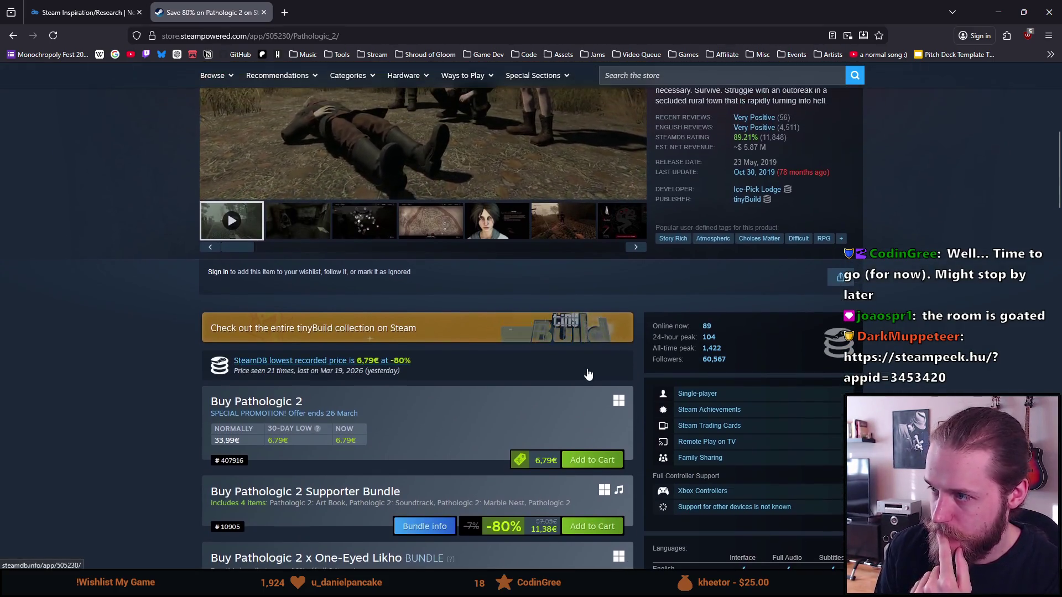
{"action": "scroll", "coordinate": [587, 371], "scroll_direction": "down", "scroll_amount": 3}
{"action": "scroll", "coordinate": [586, 368], "scroll_direction": "up", "scroll_amount": 1}
{"action": "scroll", "coordinate": [586, 368], "scroll_direction": "down", "scroll_amount": 4}
{"action": "scroll", "coordinate": [587, 373], "scroll_direction": "down", "scroll_amount": 1}
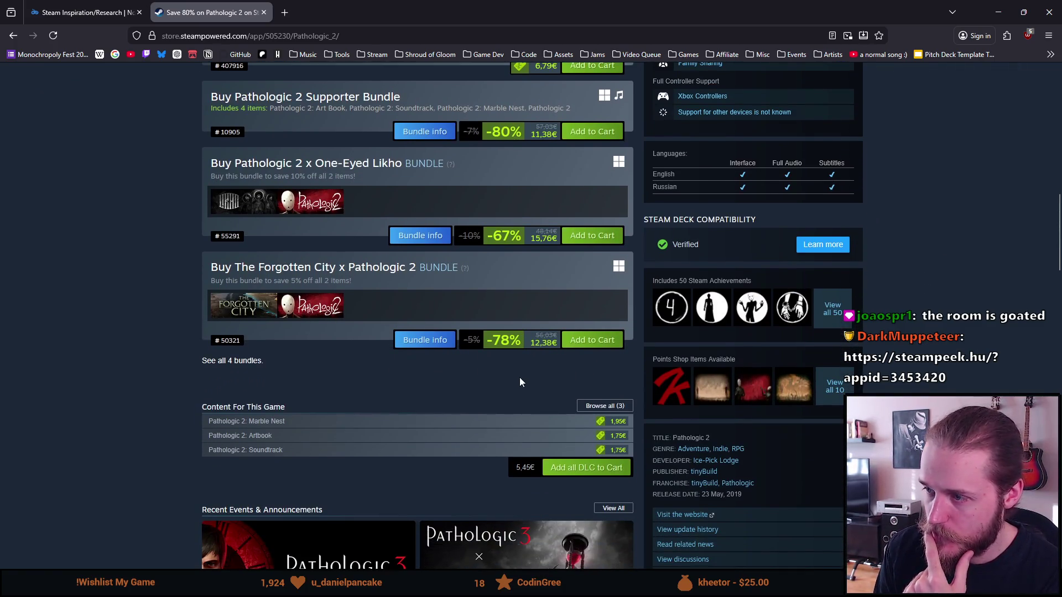
{"action": "left_click_drag", "start_coordinate": [672, 220], "coordinate": [770, 220]}
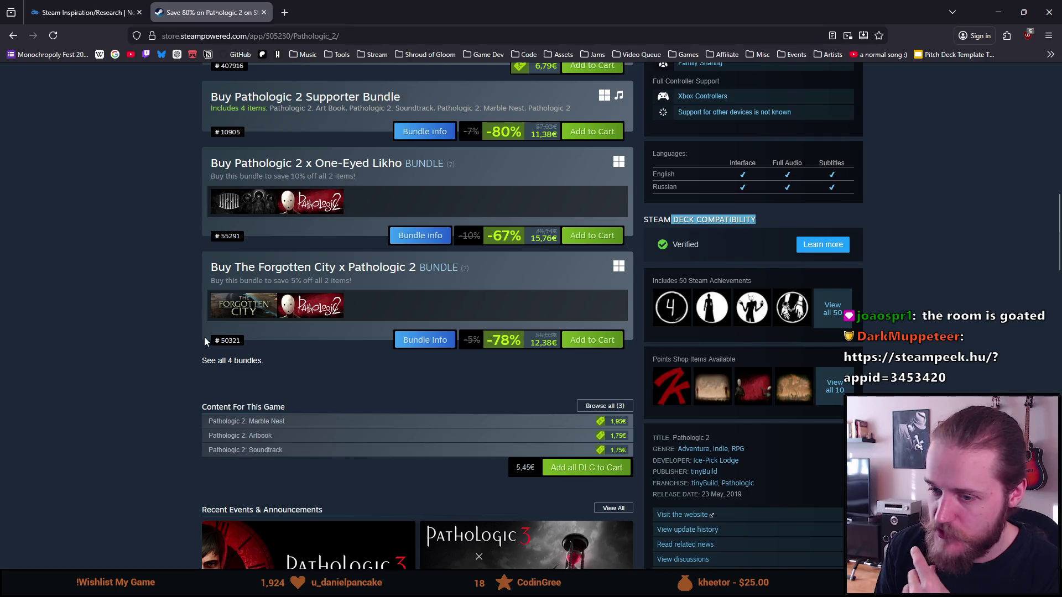
{"action": "scroll", "coordinate": [139, 393], "scroll_direction": "up", "scroll_amount": 8}
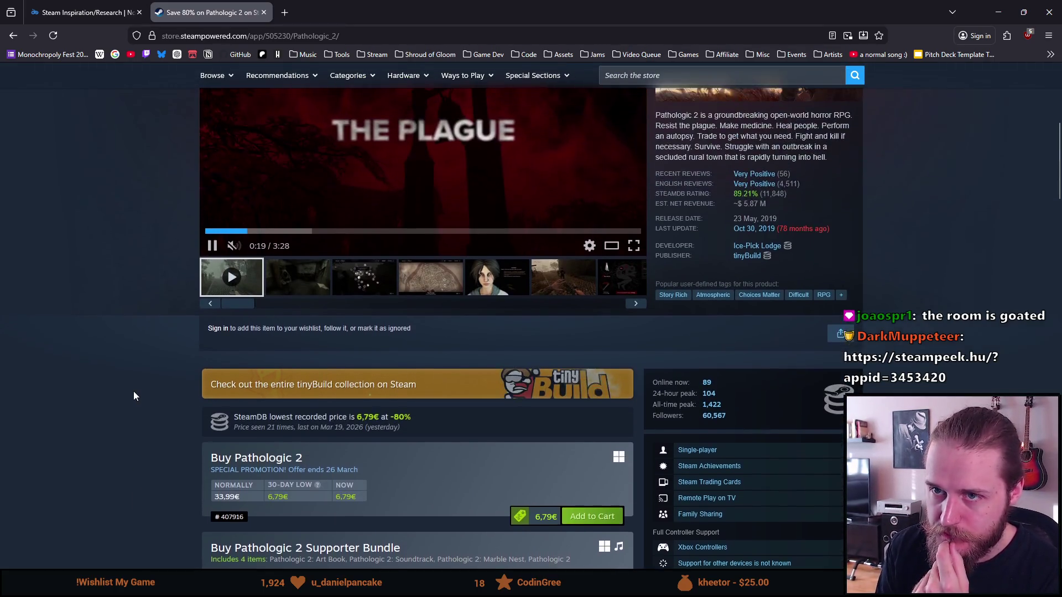
{"action": "scroll", "coordinate": [134, 396], "scroll_direction": "up", "scroll_amount": 2}
{"action": "left_click", "coordinate": [214, 359]}
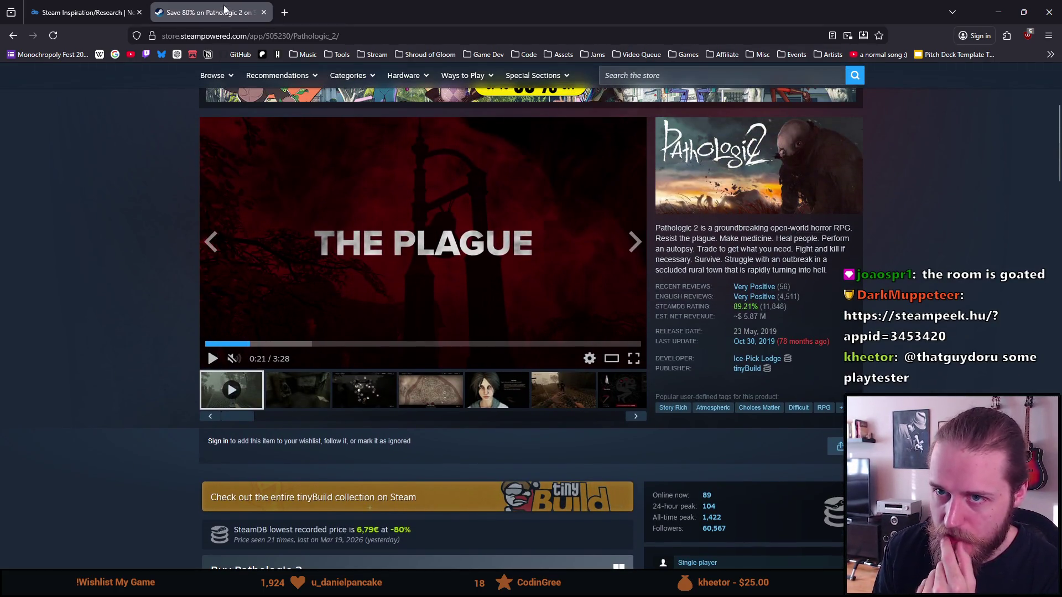
- Close the Pathologic 2 tab, scroll the Notion entries, and bring up SteamPeek's Shroud of Gloom list
{"action": "middle_click", "coordinate": [224, 6]}
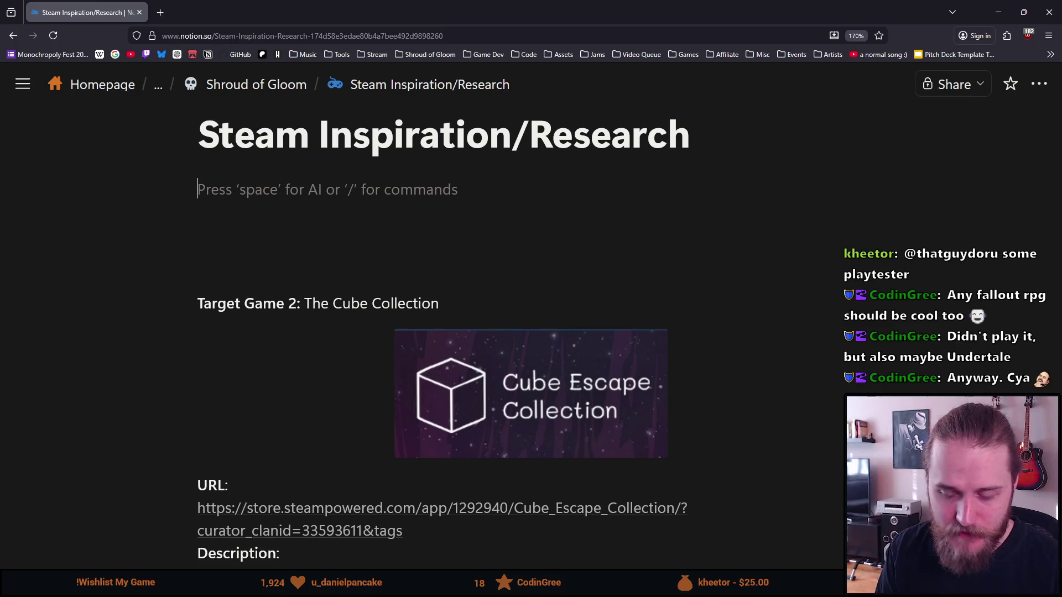
{"action": "scroll", "coordinate": [158, 343], "scroll_direction": "down", "scroll_amount": 5}
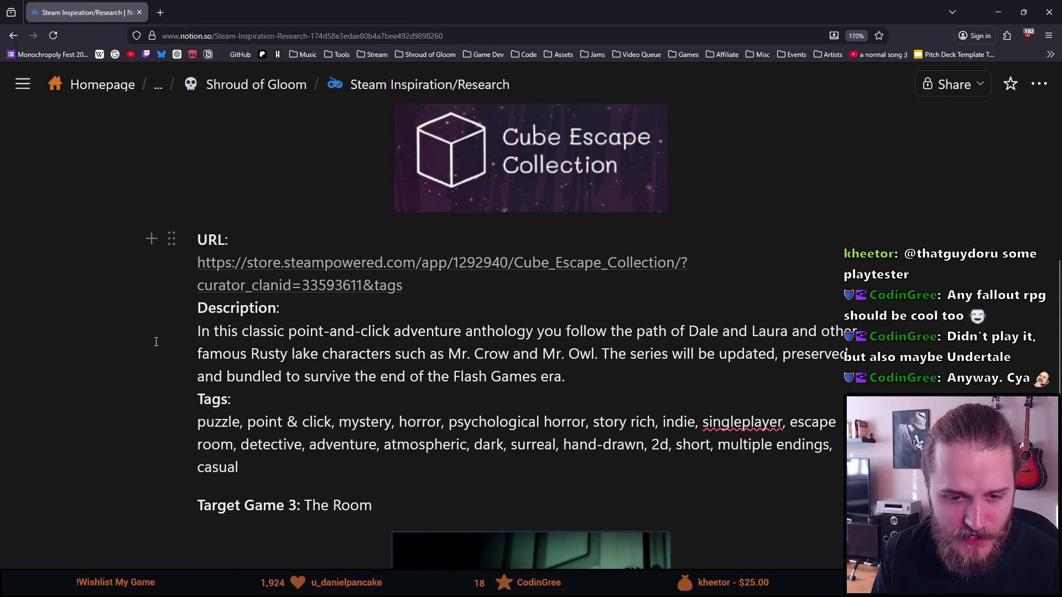
{"action": "scroll", "coordinate": [156, 342], "scroll_direction": "down", "scroll_amount": 5}
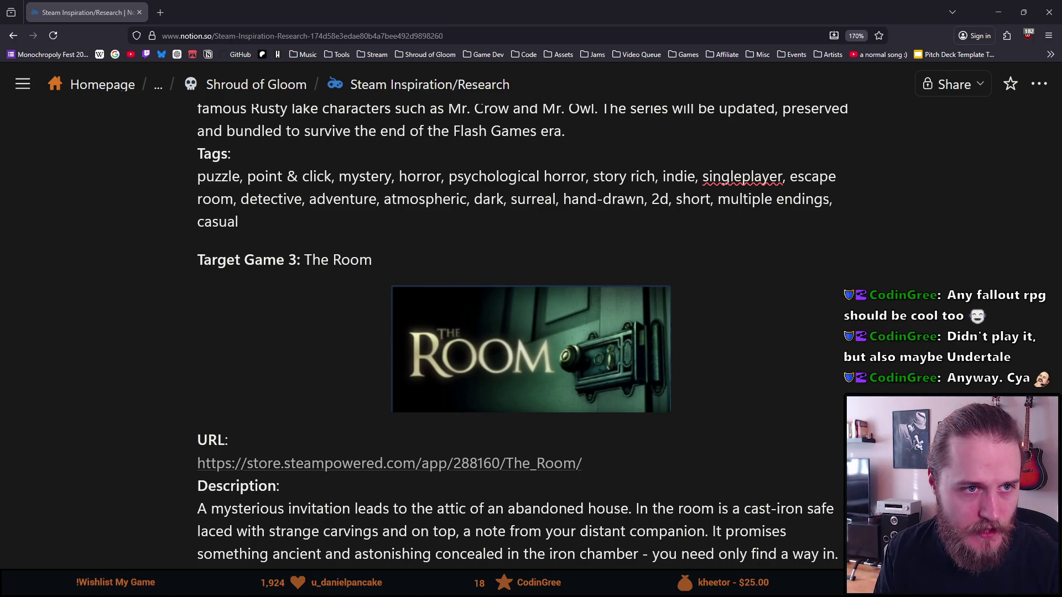
{"action": "key", "text": "ctrl+shift+t"}
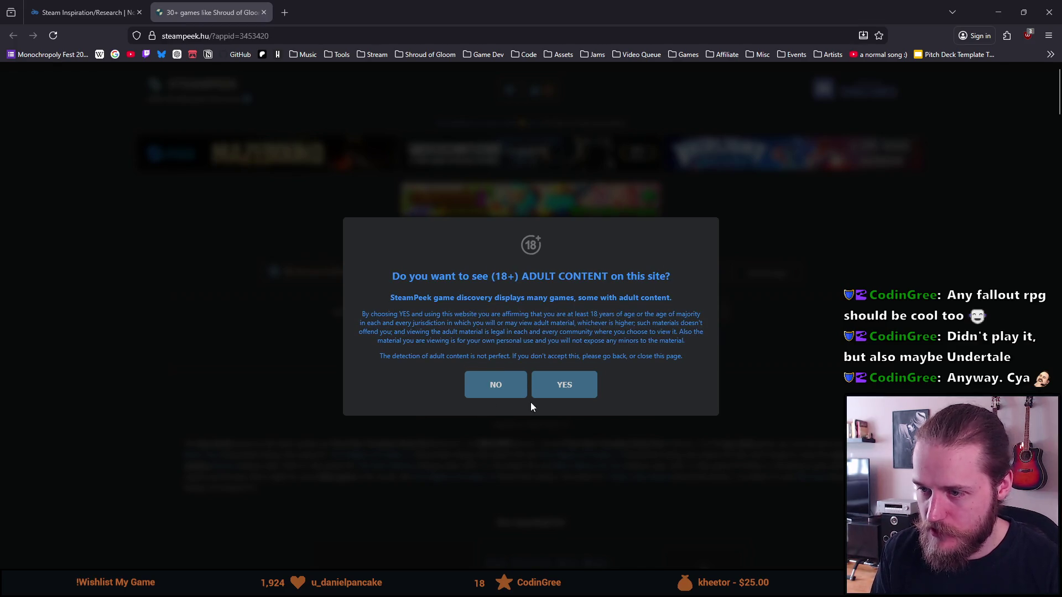
- Decline adult content and scroll through the games similar to Shroud of Gloom
{"action": "left_click", "coordinate": [503, 387]}
{"action": "scroll", "coordinate": [304, 437], "scroll_direction": "down", "scroll_amount": 5}
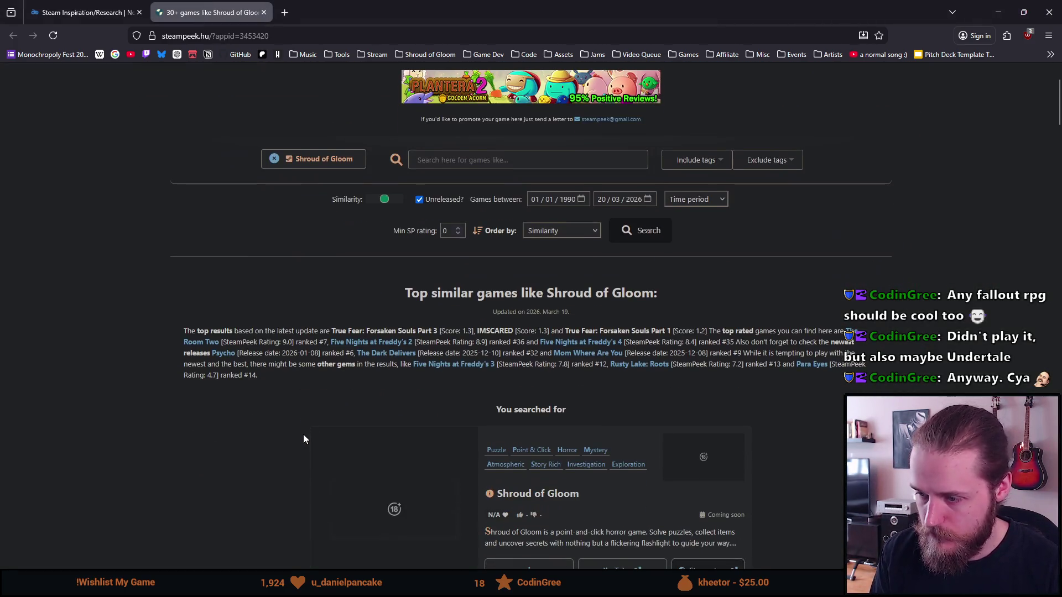
{"action": "scroll", "coordinate": [303, 439], "scroll_direction": "down", "scroll_amount": 1}
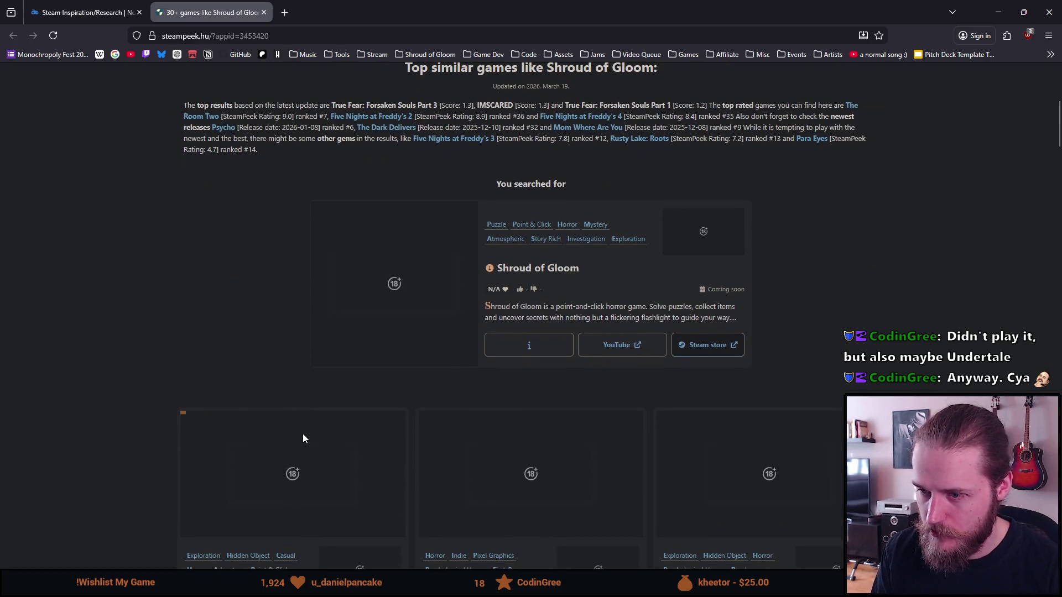
{"action": "scroll", "coordinate": [381, 300], "scroll_direction": "down", "scroll_amount": 1}
{"action": "scroll", "coordinate": [382, 300], "scroll_direction": "down", "scroll_amount": 1}
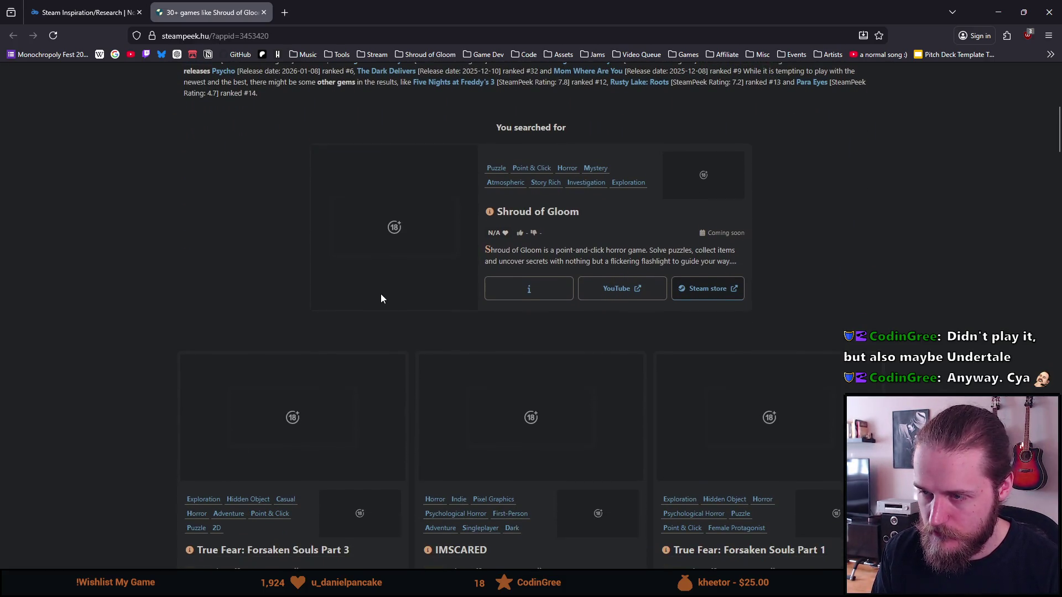
{"action": "scroll", "coordinate": [381, 299], "scroll_direction": "down", "scroll_amount": 10}
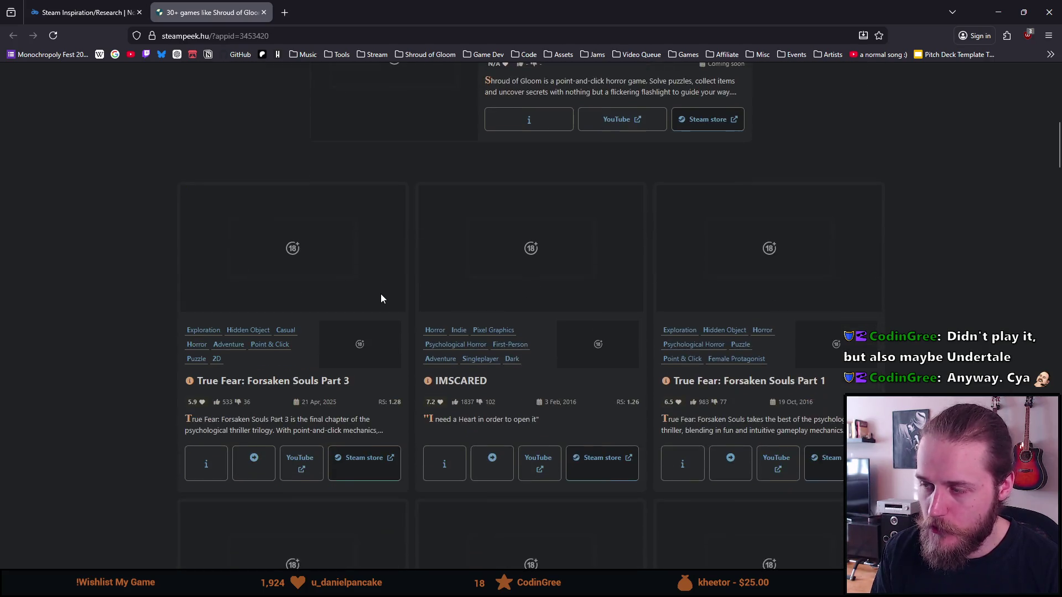
{"action": "scroll", "coordinate": [381, 298], "scroll_direction": "down", "scroll_amount": 12}
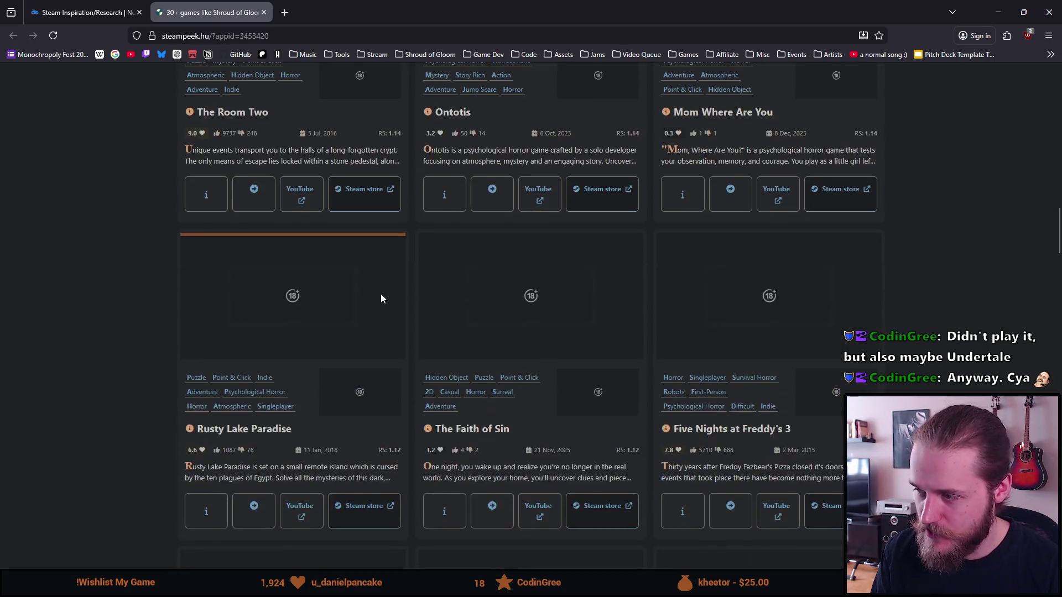
{"action": "scroll", "coordinate": [379, 299], "scroll_direction": "up", "scroll_amount": 5}
{"action": "scroll", "coordinate": [369, 320], "scroll_direction": "up", "scroll_amount": 15}
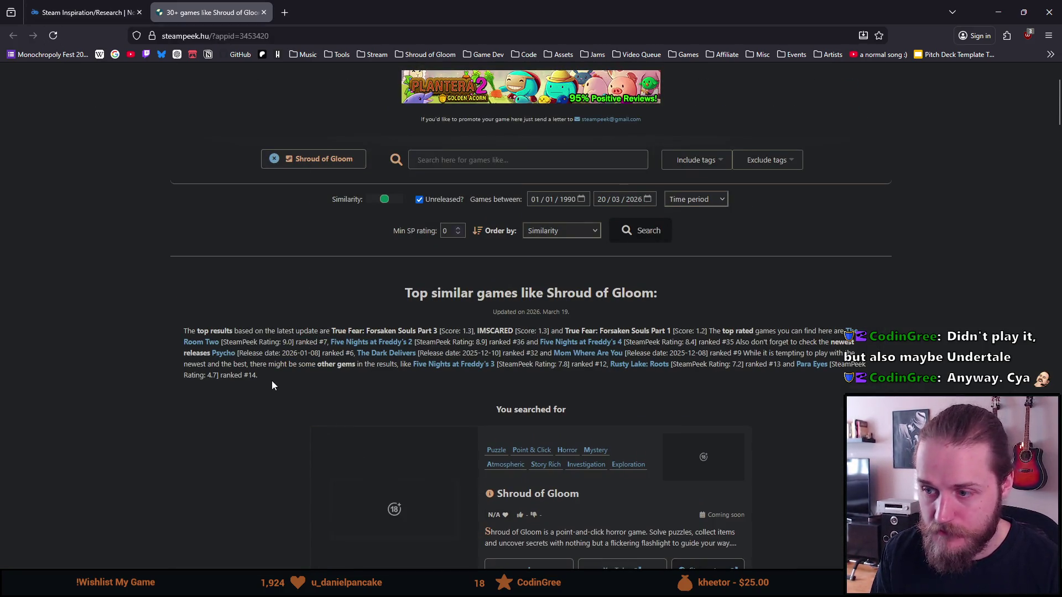
{"action": "scroll", "coordinate": [138, 100], "scroll_direction": "down", "scroll_amount": 3}
- Reload the similar-games results page and scroll back up to the filters
{"action": "left_click", "coordinate": [55, 36]}
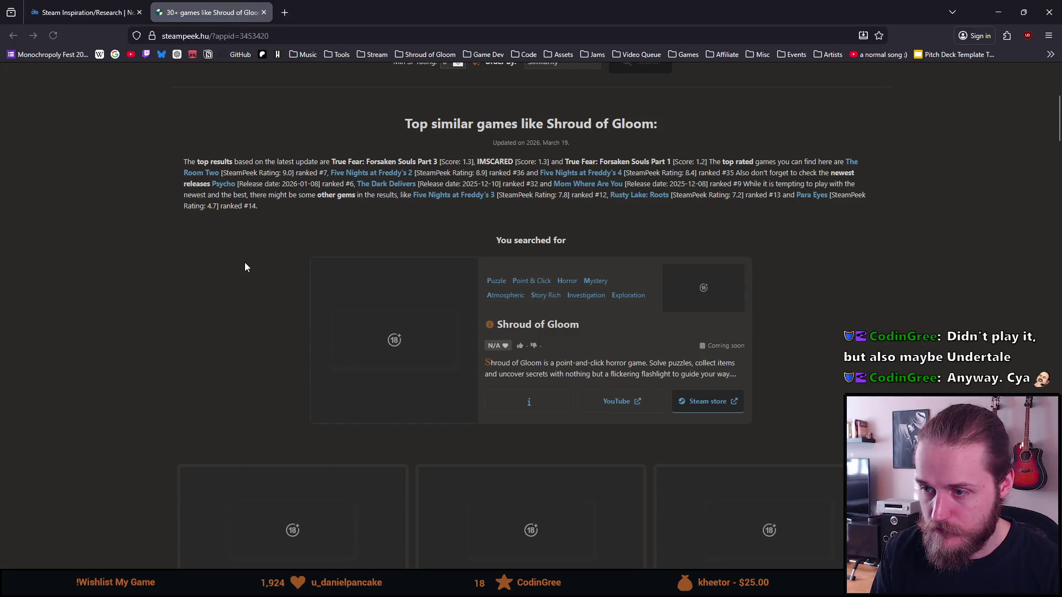
{"action": "scroll", "coordinate": [307, 374], "scroll_direction": "down", "scroll_amount": 1}
{"action": "scroll", "coordinate": [306, 373], "scroll_direction": "down", "scroll_amount": 1}
{"action": "scroll", "coordinate": [306, 374], "scroll_direction": "up", "scroll_amount": 5}
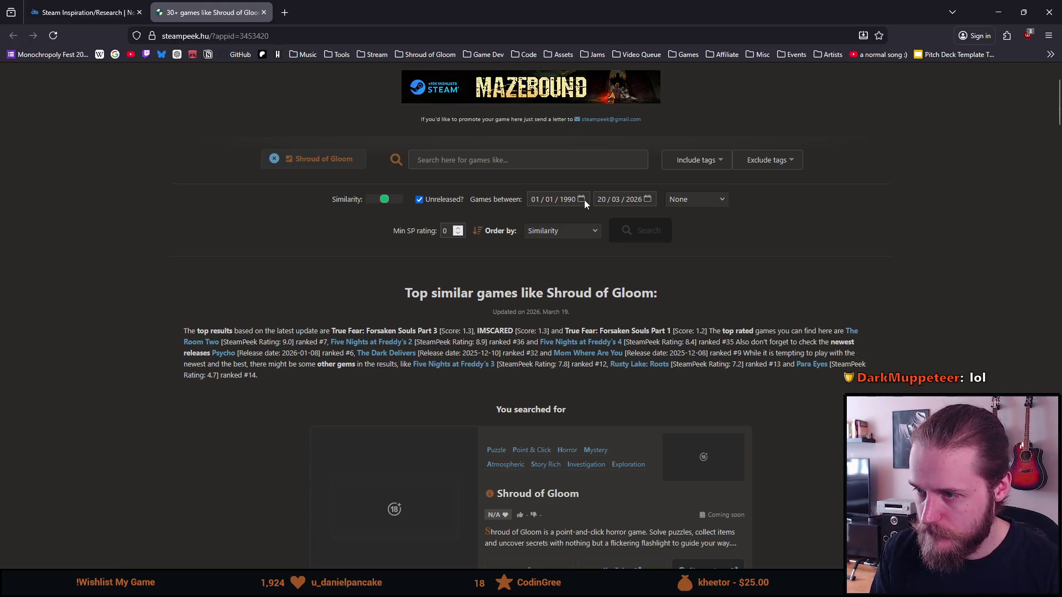
- Check the Time period and Order by dropdowns, leaving them at None and Similarity
{"action": "left_click", "coordinate": [714, 203]}
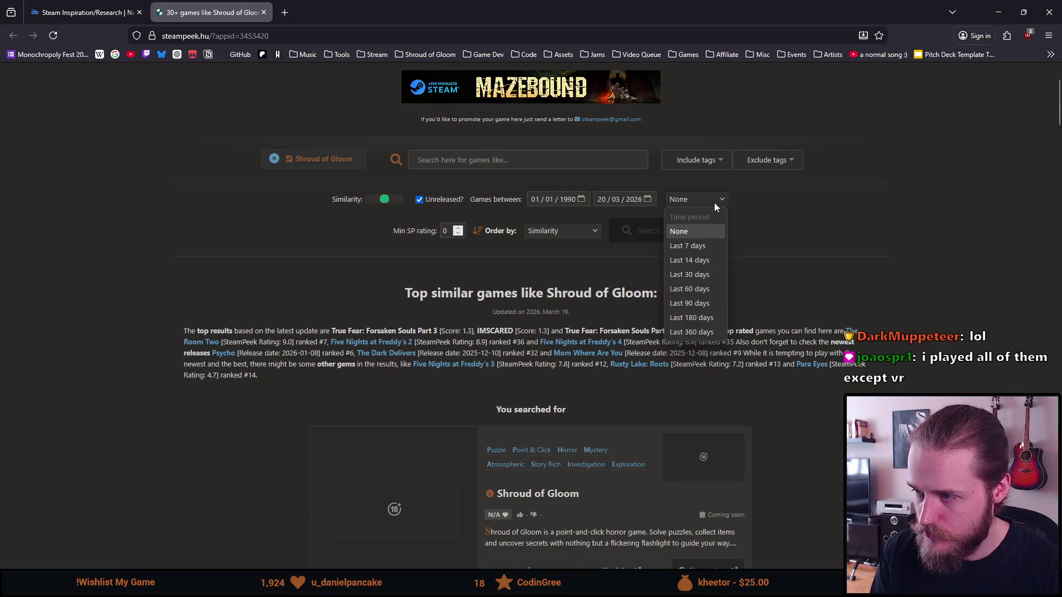
{"action": "left_click", "coordinate": [714, 203]}
{"action": "left_click", "coordinate": [578, 237]}
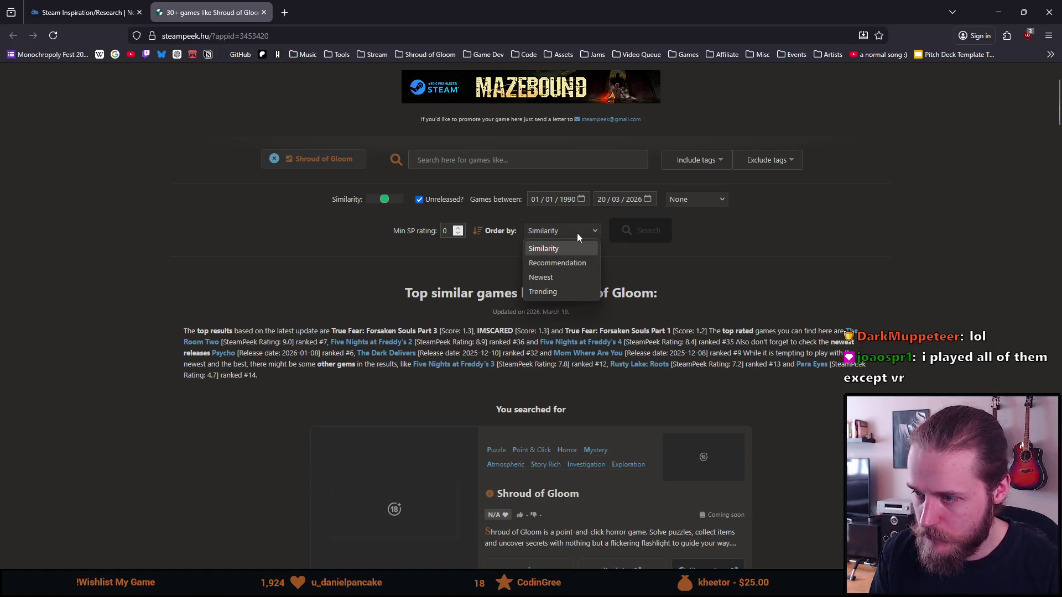
{"action": "left_click", "coordinate": [576, 234]}
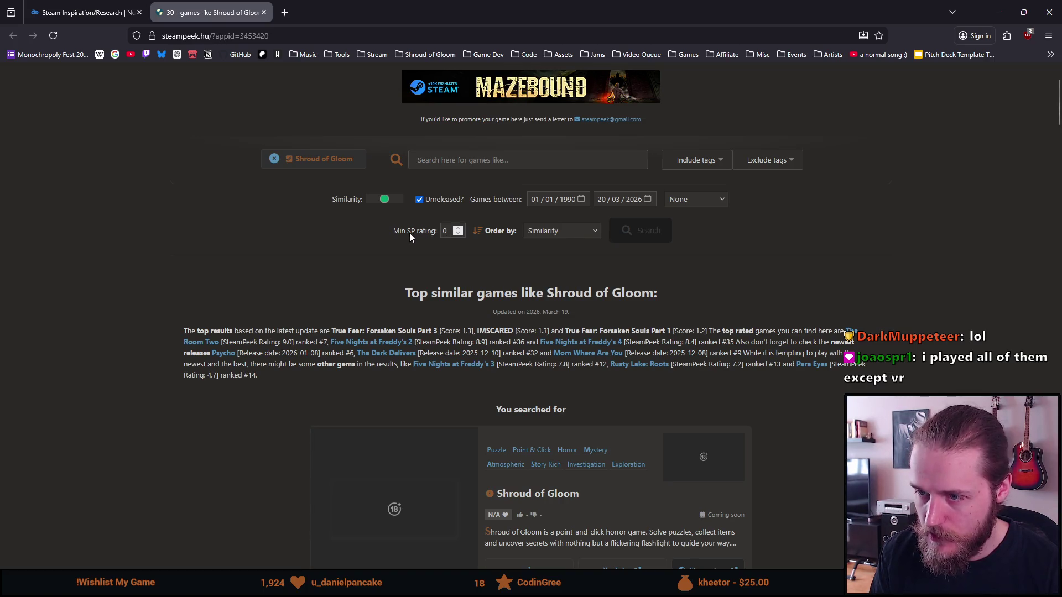
- Select 'SP' in the Min SP rating label and search the web for 'SP rating'
{"action": "left_click_drag", "start_coordinate": [416, 230], "coordinate": [416, 231]}
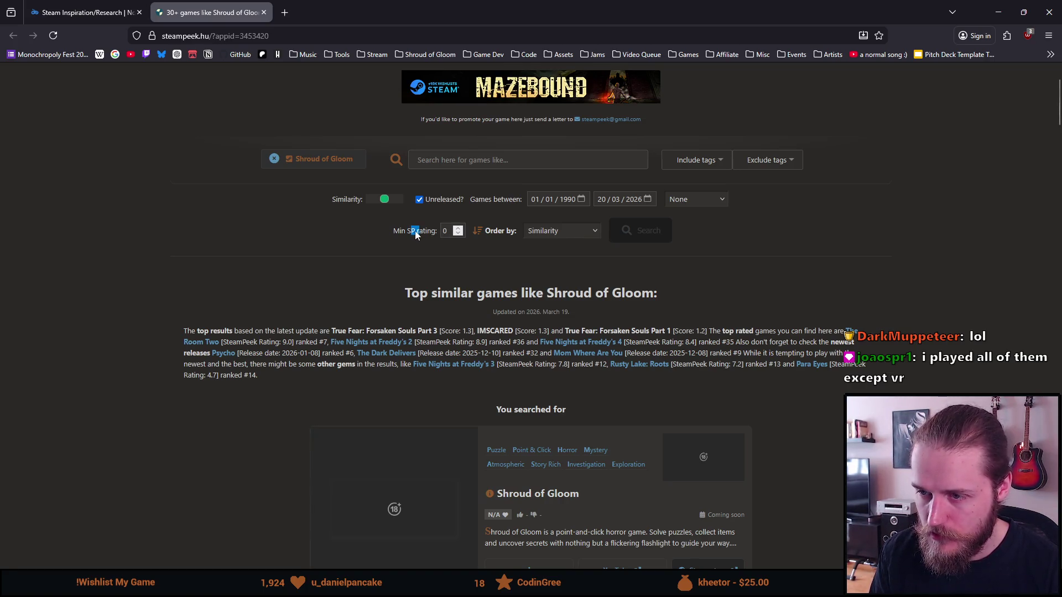
{"action": "double_click", "coordinate": [410, 232]}
{"action": "right_click", "coordinate": [434, 236]}
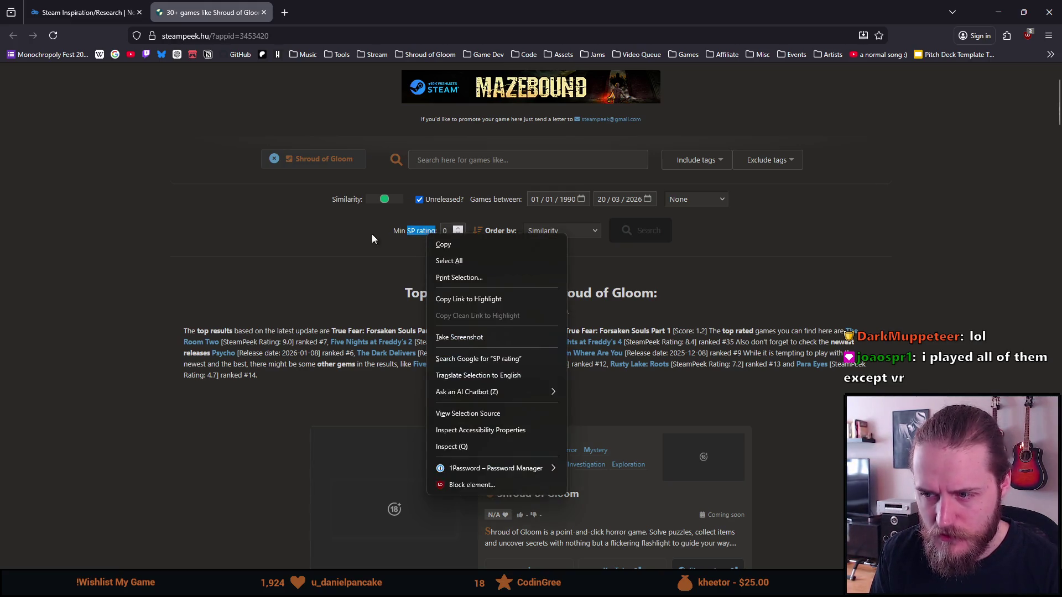
{"action": "left_click", "coordinate": [468, 359]}
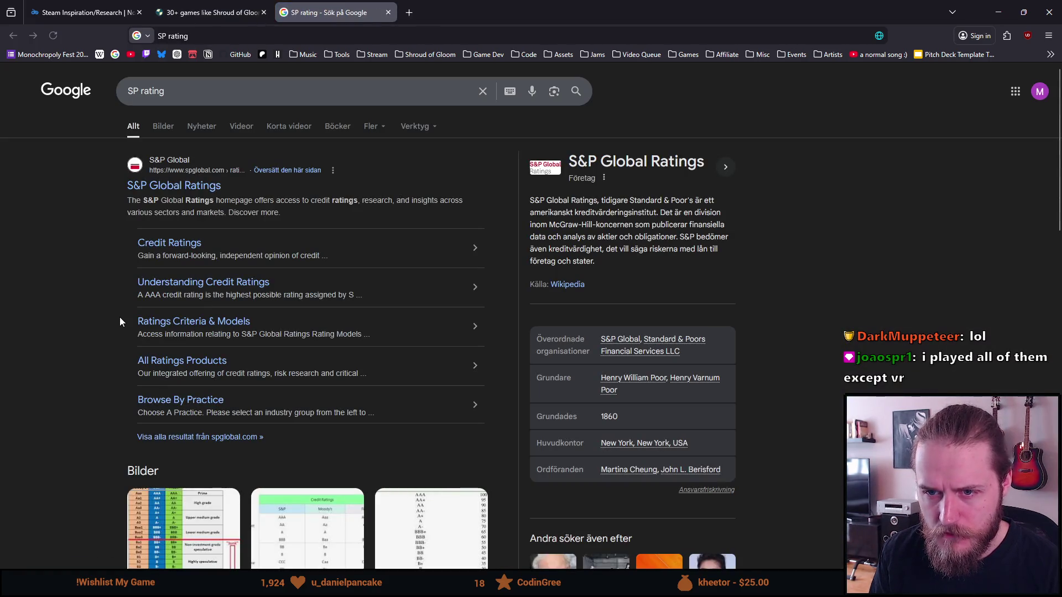
- Read through the Google results explaining 'SP rating'
{"action": "scroll", "coordinate": [88, 321], "scroll_direction": "down", "scroll_amount": 3}
{"action": "scroll", "coordinate": [89, 320], "scroll_direction": "down", "scroll_amount": 5}
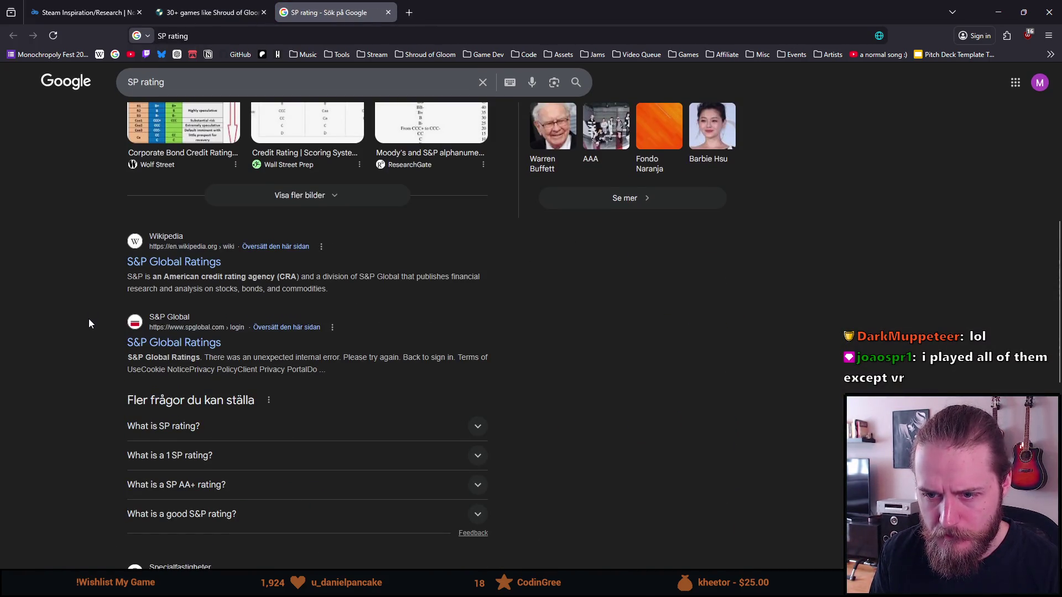
{"action": "scroll", "coordinate": [89, 324], "scroll_direction": "down", "scroll_amount": 3}
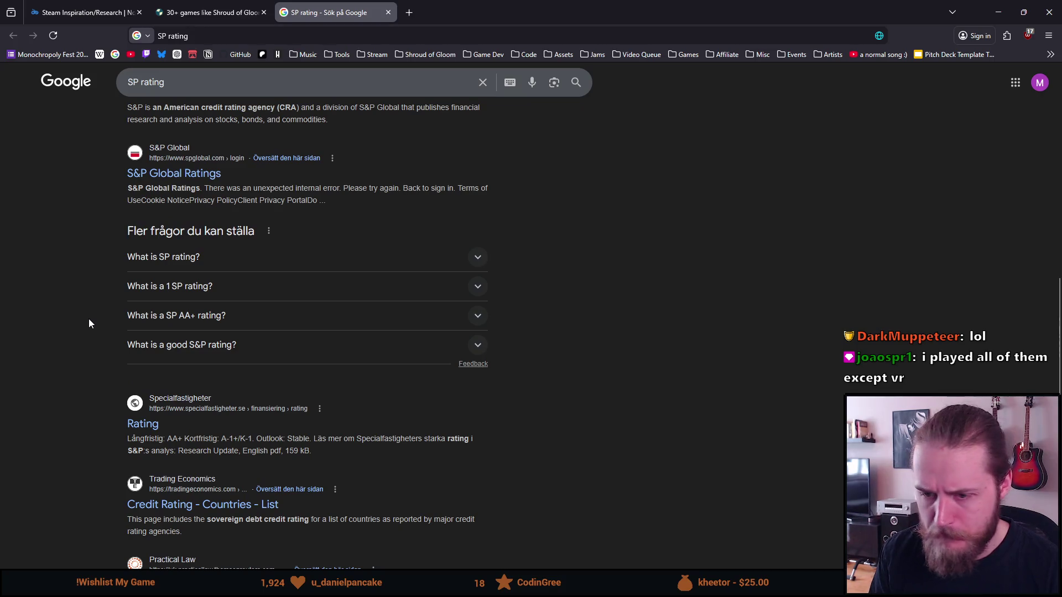
{"action": "scroll", "coordinate": [94, 325], "scroll_direction": "down", "scroll_amount": 1}
{"action": "scroll", "coordinate": [118, 308], "scroll_direction": "up", "scroll_amount": 7}
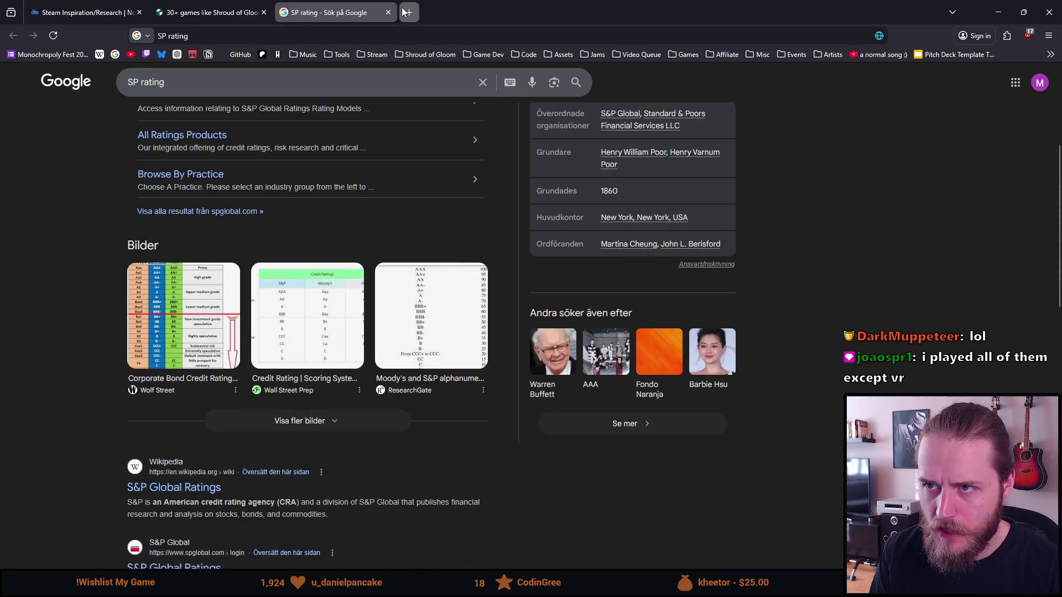
- Close the search and blank tabs to get back to SteamPeek's similar-games page
{"action": "left_click", "coordinate": [409, 12]}
{"action": "left_click", "coordinate": [388, 13]}
{"action": "left_click", "coordinate": [389, 12]}
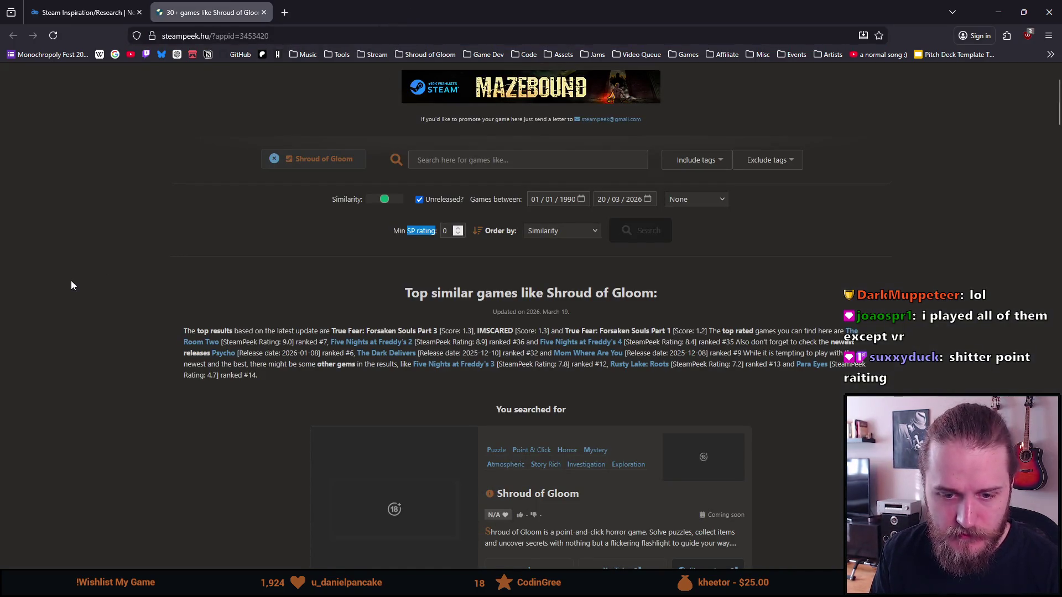
{"action": "scroll", "coordinate": [71, 285], "scroll_direction": "up", "scroll_amount": 1}
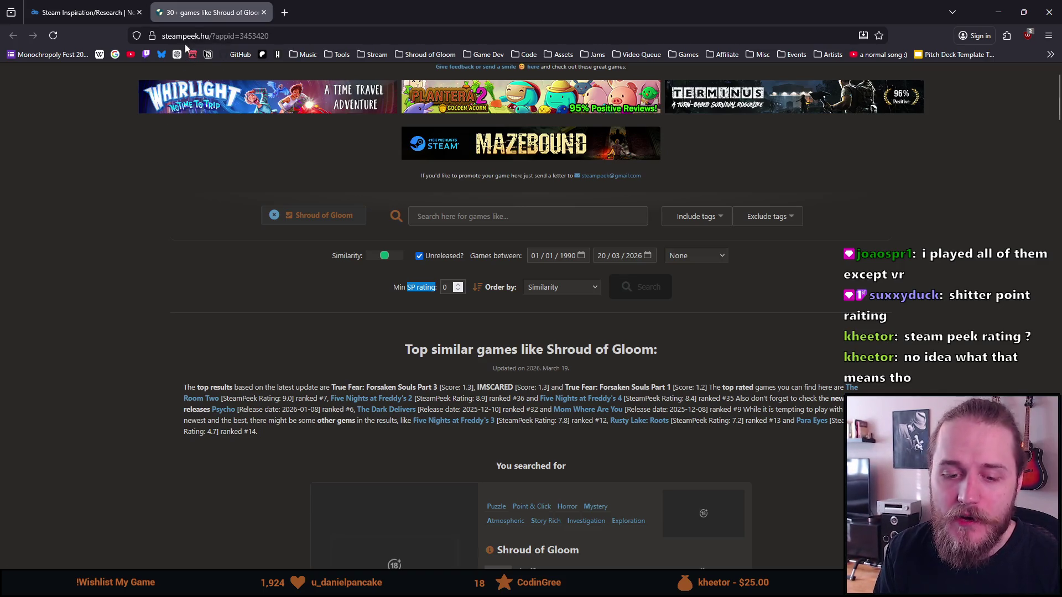
{"action": "left_click", "coordinate": [439, 288]}
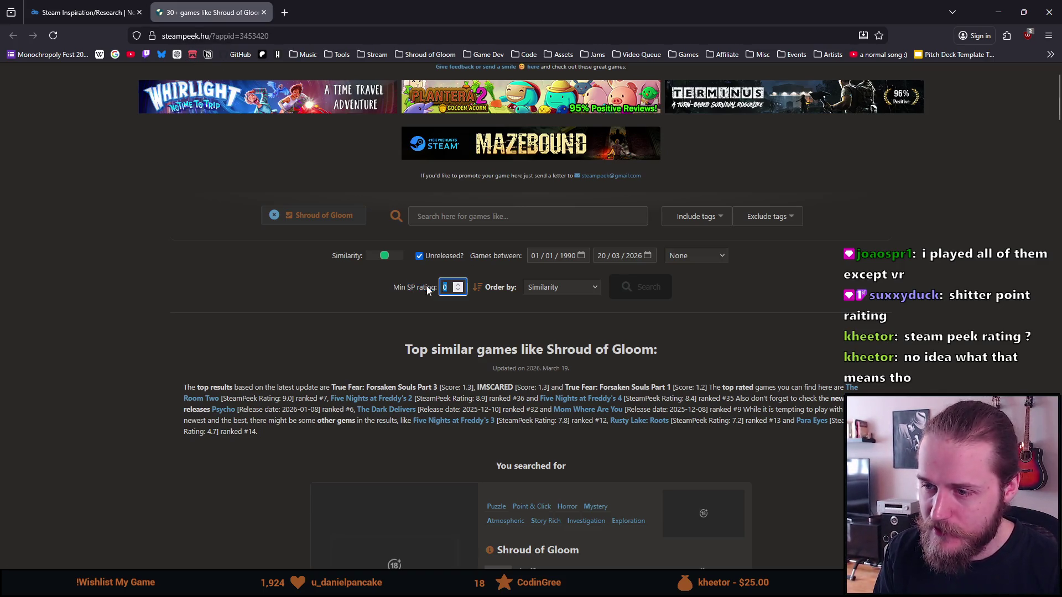
{"action": "scroll", "coordinate": [395, 295], "scroll_direction": "down", "scroll_amount": 2}
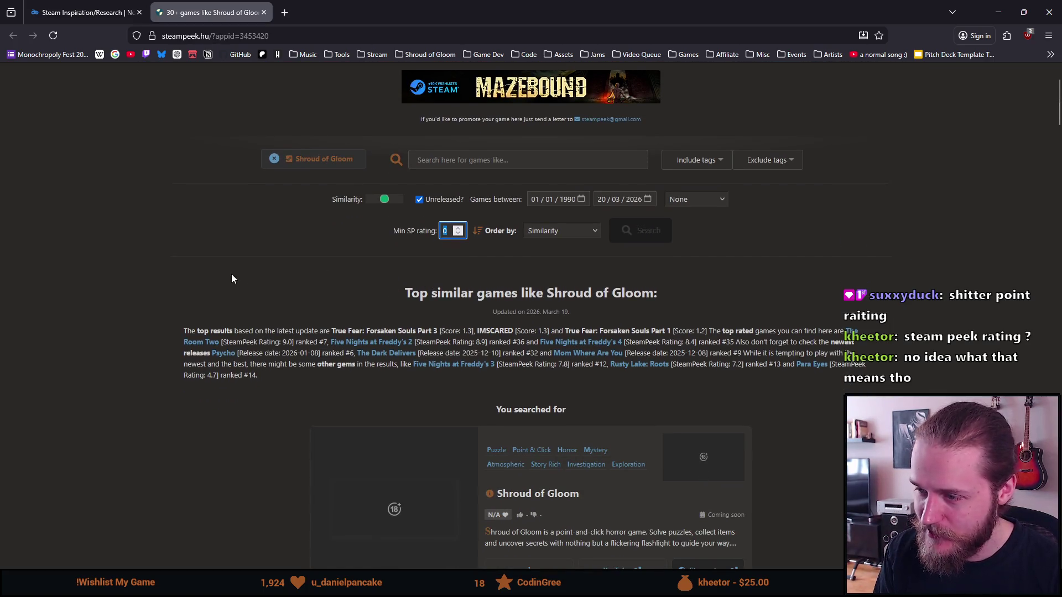
{"action": "scroll", "coordinate": [238, 285], "scroll_direction": "up", "scroll_amount": 2}
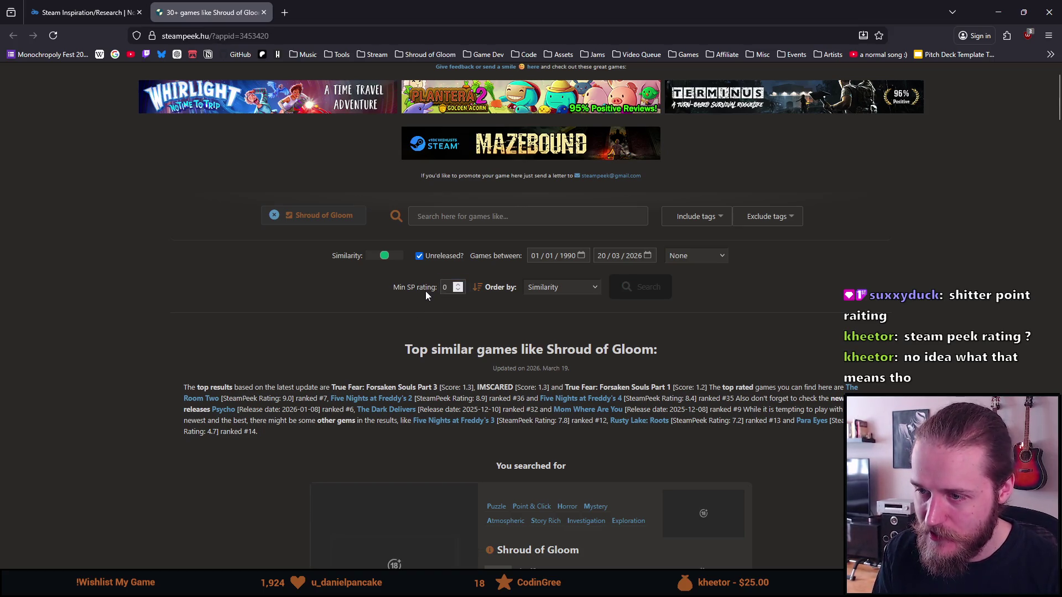
{"action": "left_click", "coordinate": [386, 290]}
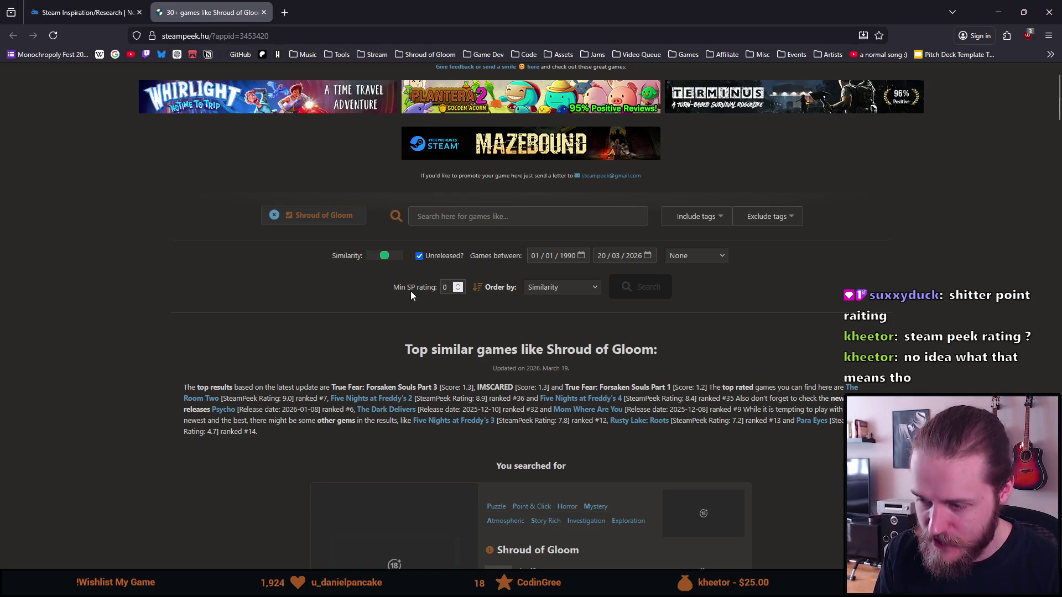
{"action": "scroll", "coordinate": [410, 293], "scroll_direction": "down", "scroll_amount": 5}
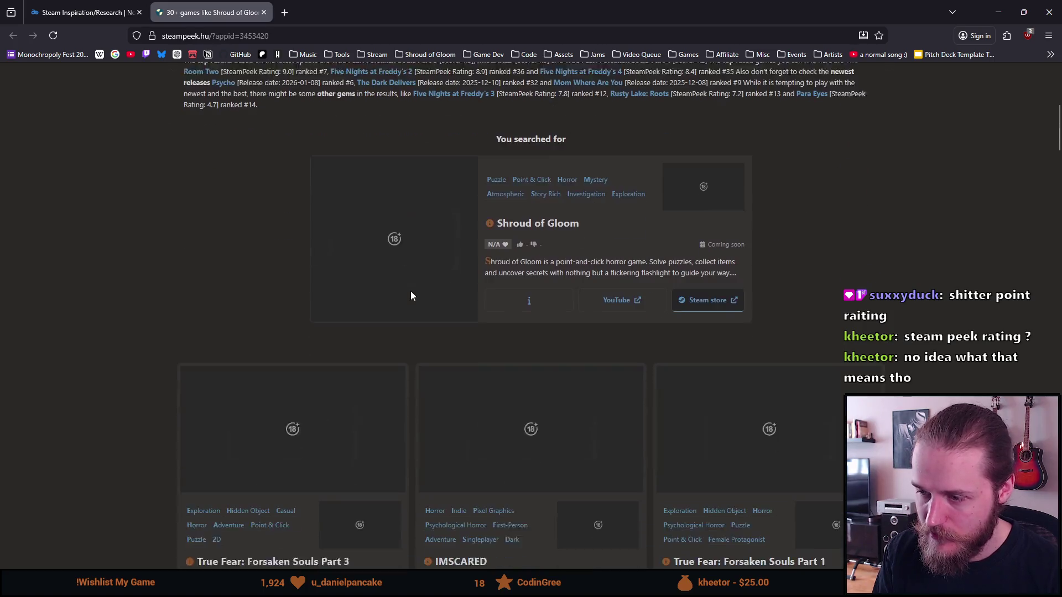
{"action": "scroll", "coordinate": [410, 291], "scroll_direction": "down", "scroll_amount": 2}
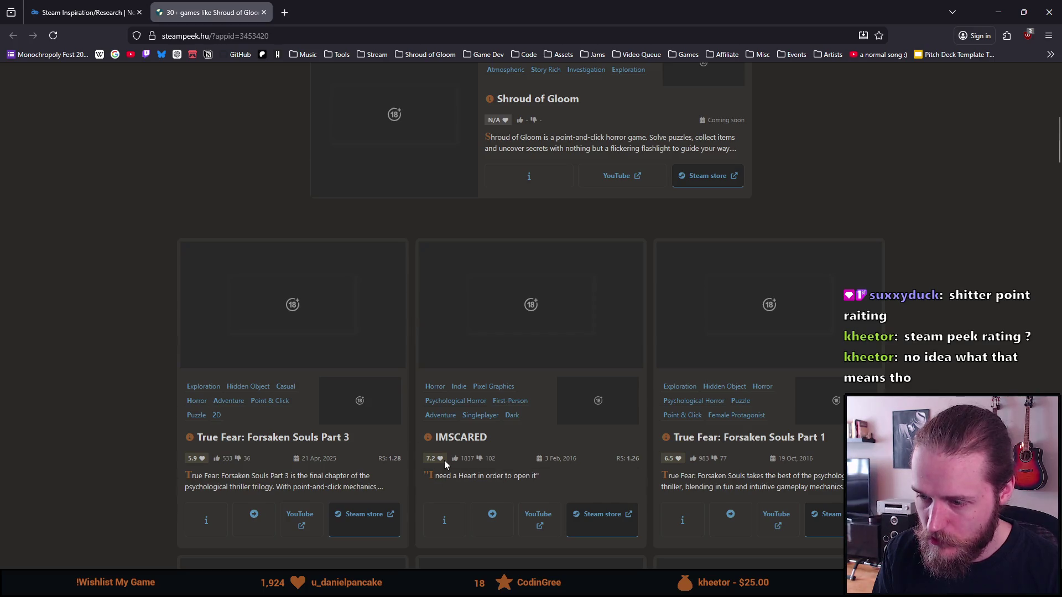
{"action": "scroll", "coordinate": [490, 459], "scroll_direction": "down", "scroll_amount": 1}
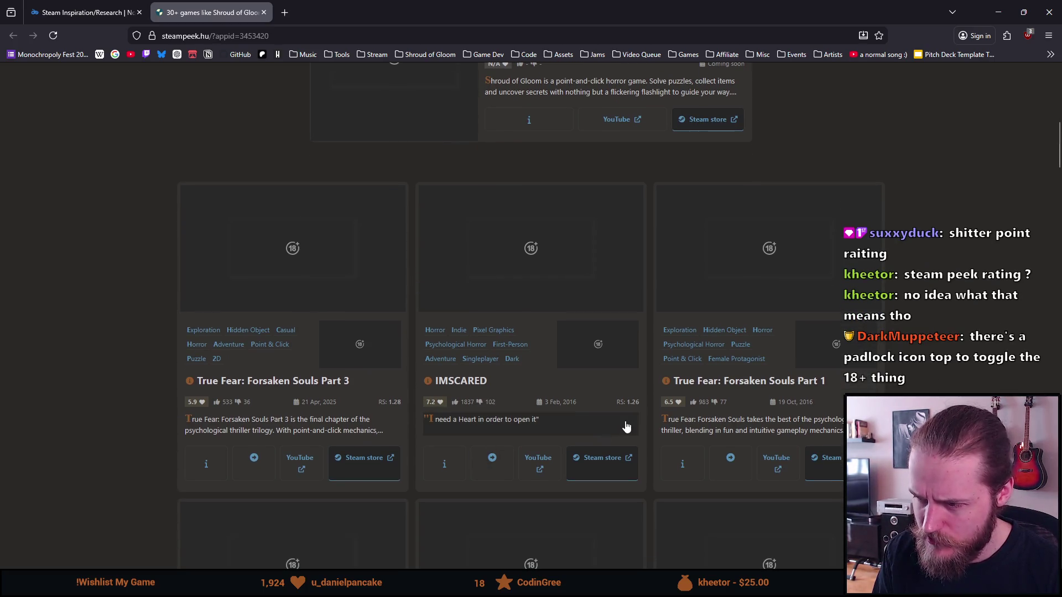
{"action": "left_click_drag", "start_coordinate": [616, 403], "coordinate": [625, 405]}
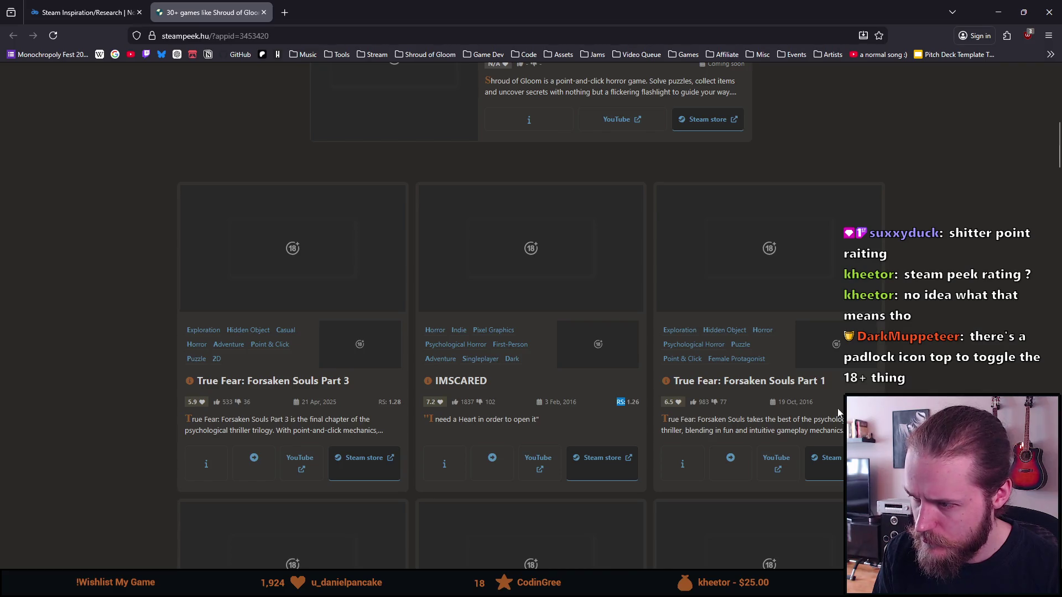
{"action": "scroll", "coordinate": [435, 393], "scroll_direction": "down", "scroll_amount": 1}
{"action": "scroll", "coordinate": [435, 394], "scroll_direction": "up", "scroll_amount": 8}
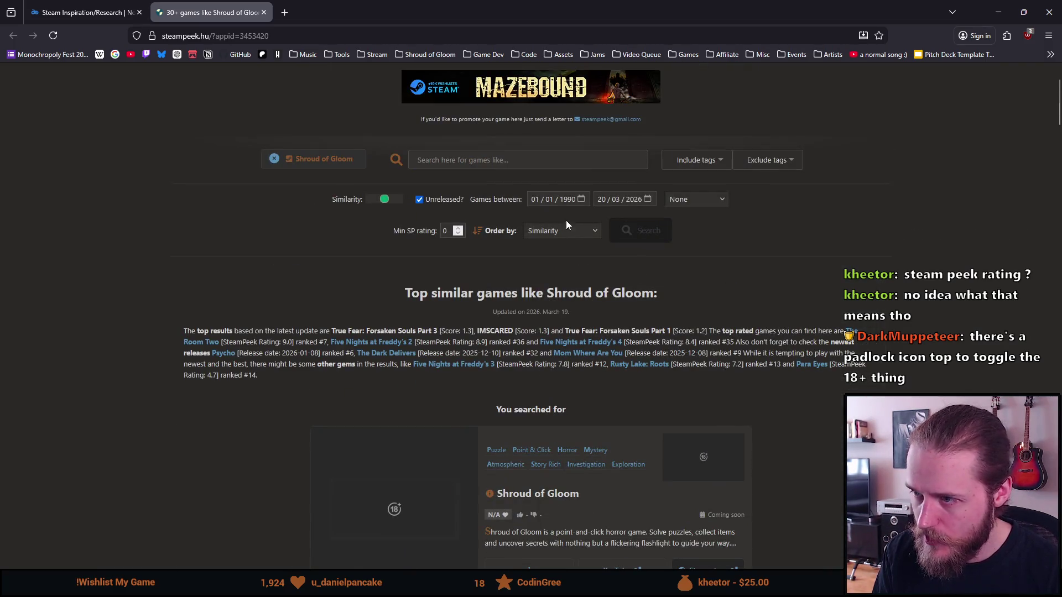
{"action": "scroll", "coordinate": [429, 275], "scroll_direction": "down", "scroll_amount": 5}
{"action": "scroll", "coordinate": [304, 437], "scroll_direction": "down", "scroll_amount": 4}
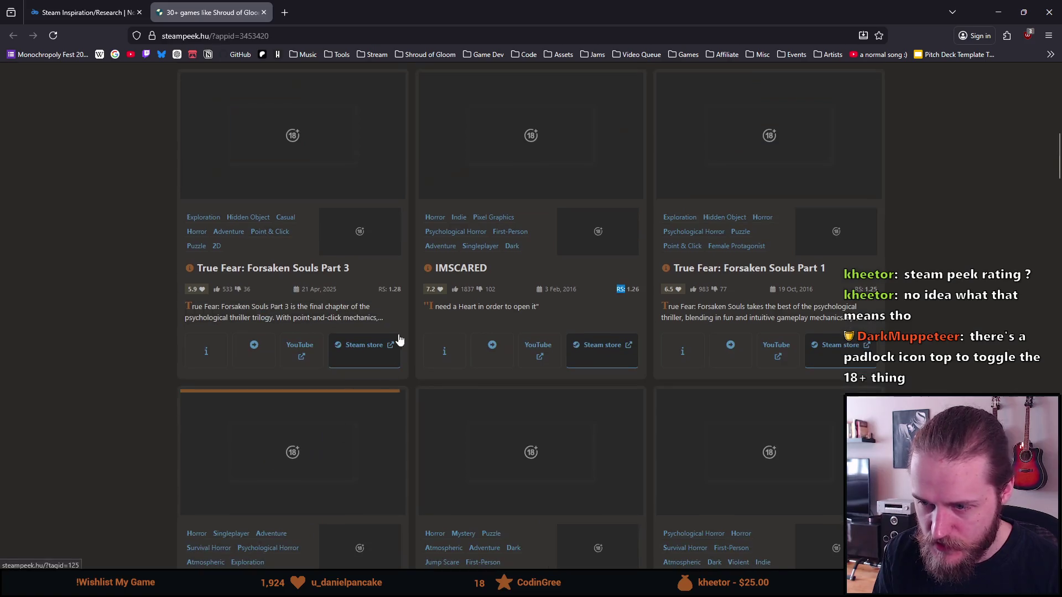
{"action": "double_click", "coordinate": [382, 287]}
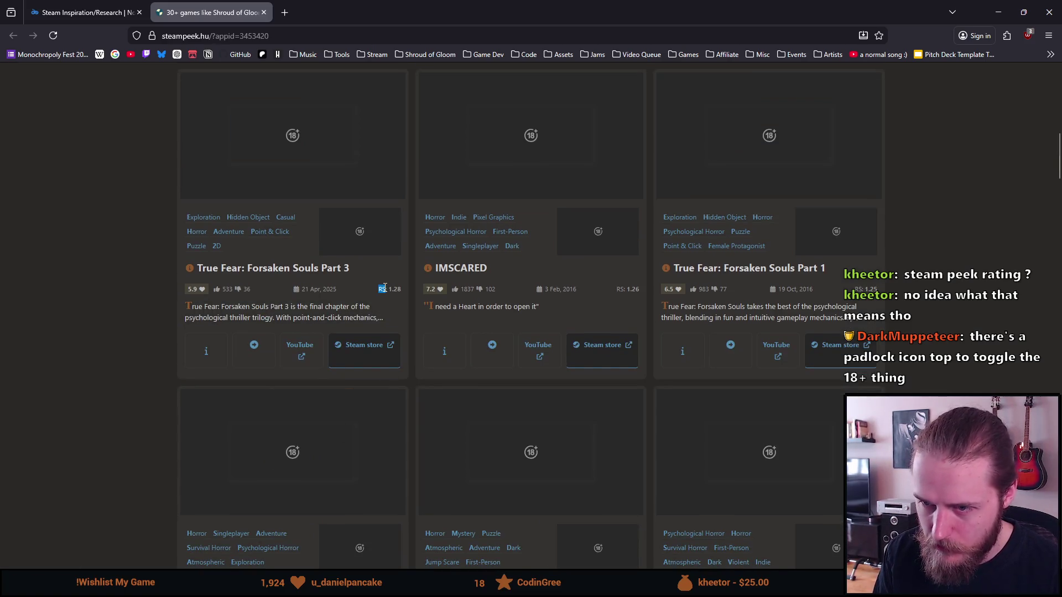
{"action": "left_click", "coordinate": [78, 325]}
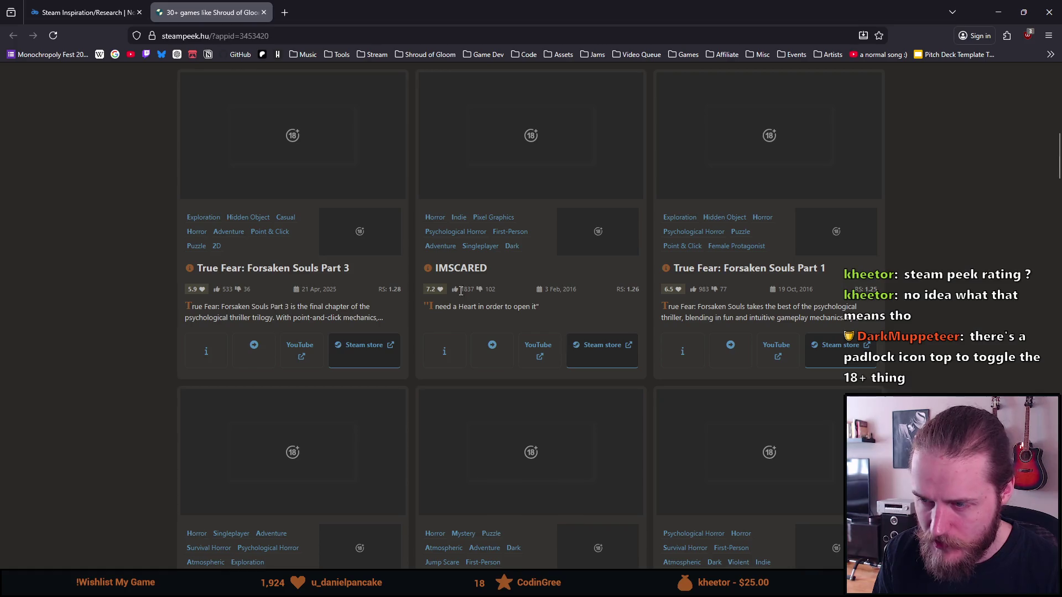
{"action": "double_click", "coordinate": [620, 291]}
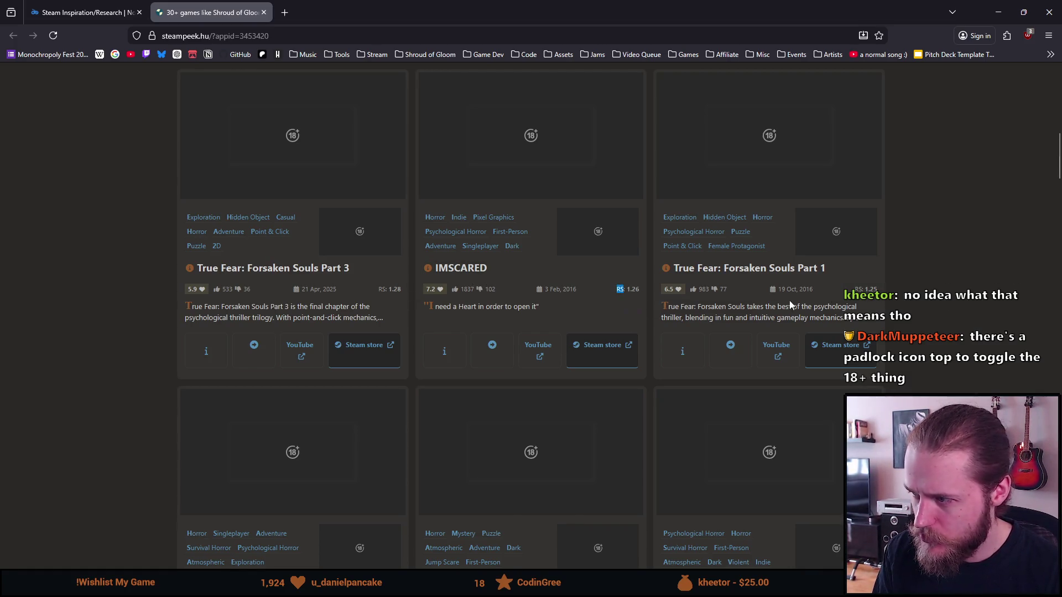
{"action": "scroll", "coordinate": [370, 394], "scroll_direction": "down", "scroll_amount": 2}
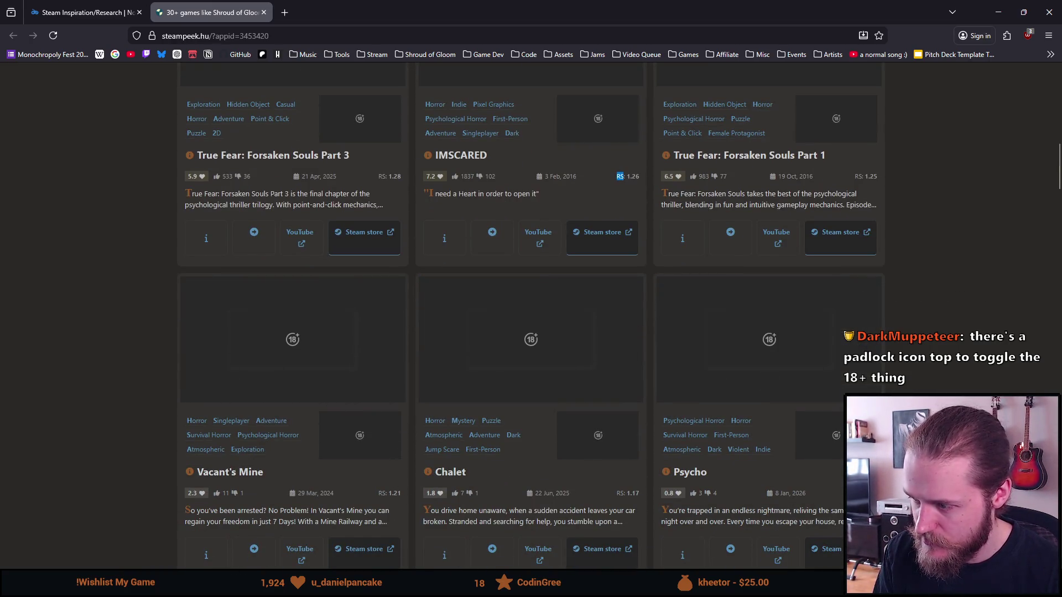
{"action": "scroll", "coordinate": [376, 265], "scroll_direction": "up", "scroll_amount": 2}
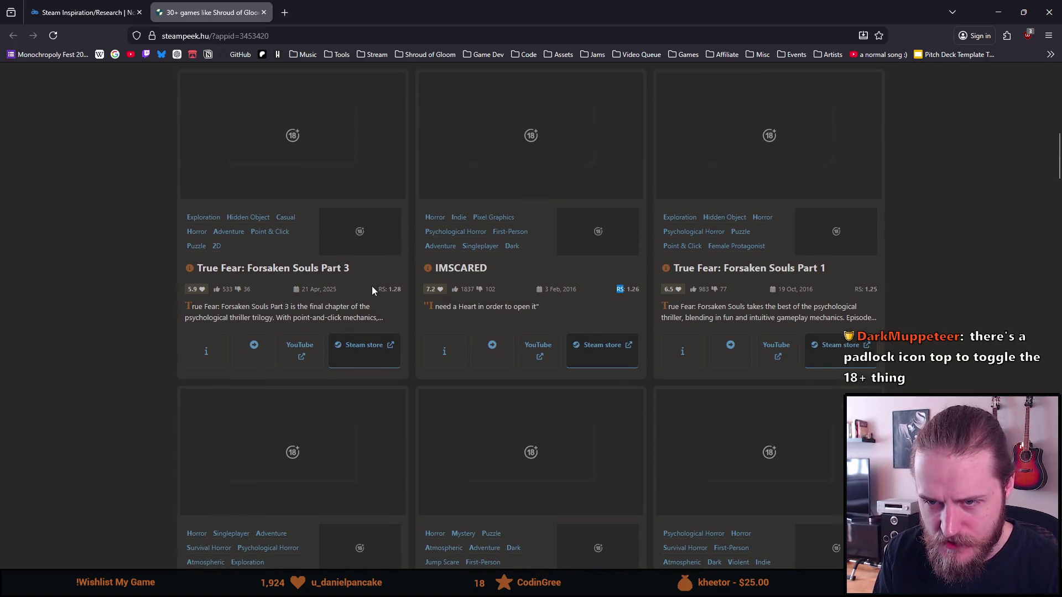
{"action": "scroll", "coordinate": [380, 301], "scroll_direction": "up", "scroll_amount": 3}
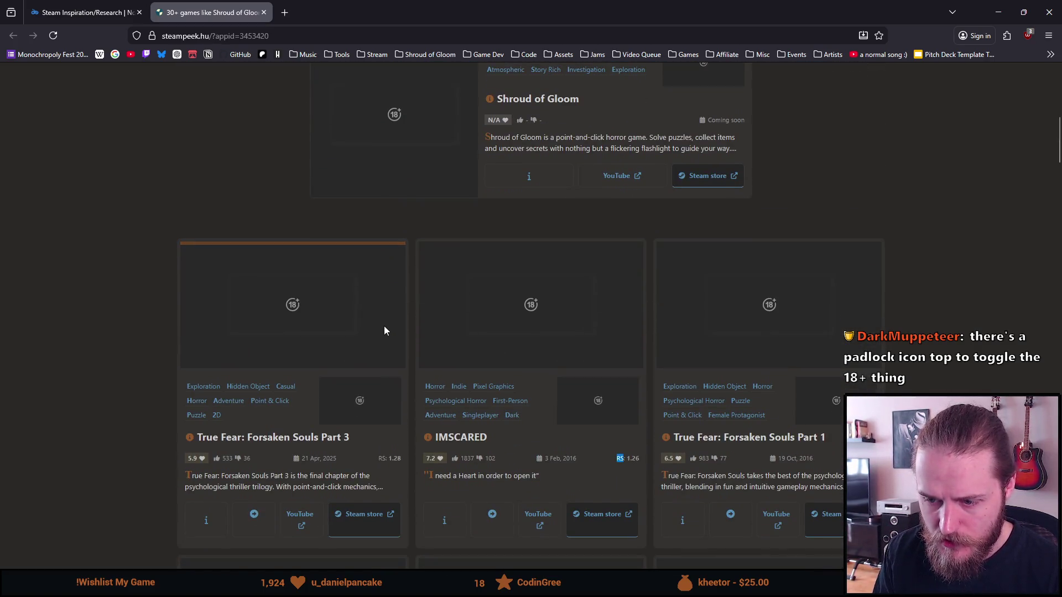
{"action": "scroll", "coordinate": [386, 328], "scroll_direction": "up", "scroll_amount": 6}
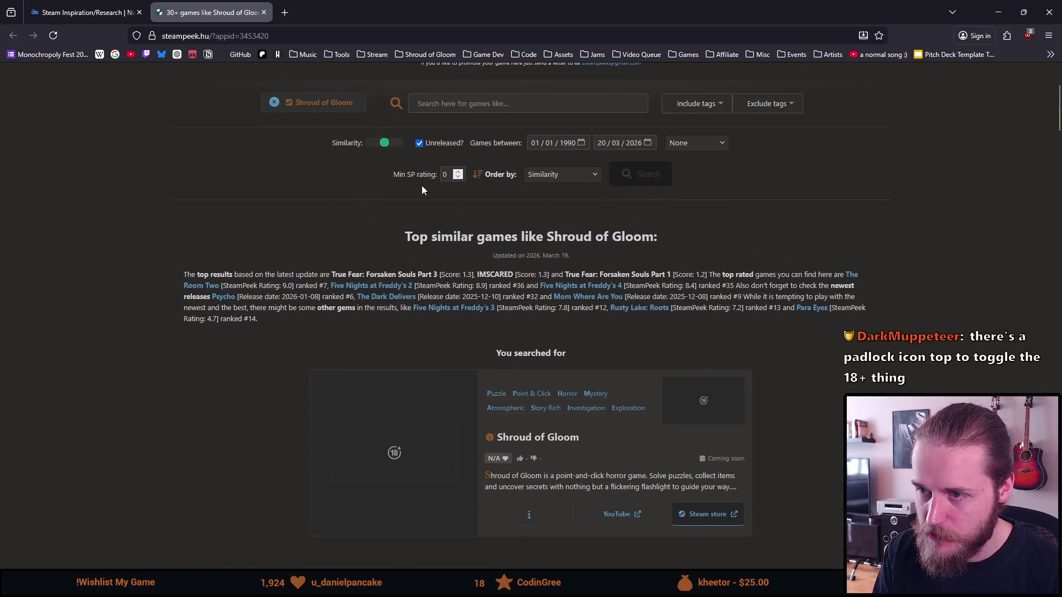
{"action": "left_click", "coordinate": [373, 171]}
{"action": "scroll", "coordinate": [373, 172], "scroll_direction": "down", "scroll_amount": 2}
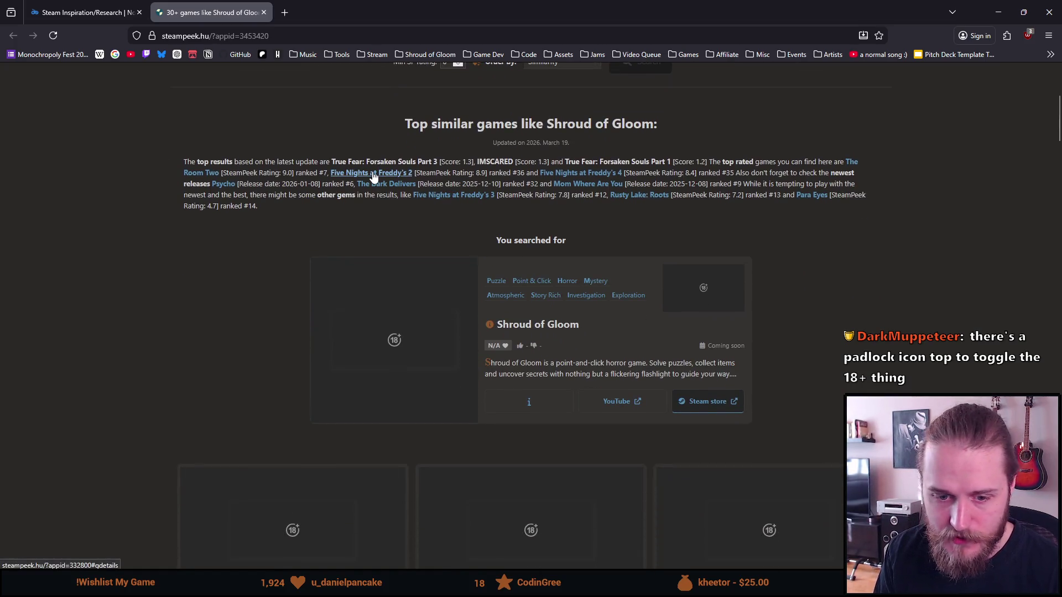
{"action": "scroll", "coordinate": [273, 235], "scroll_direction": "up", "scroll_amount": 2}
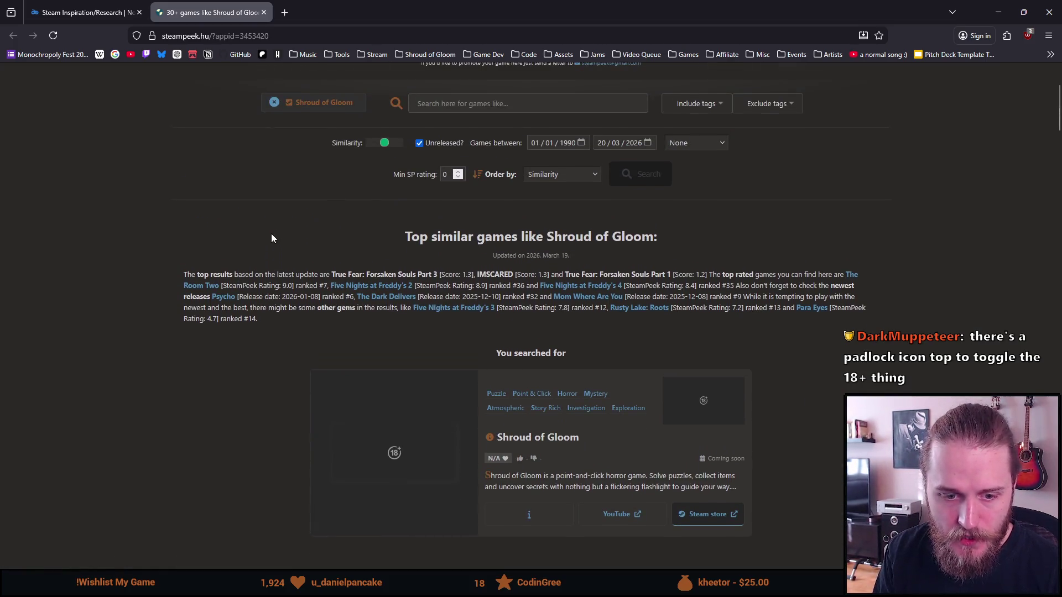
{"action": "scroll", "coordinate": [445, 230], "scroll_direction": "up", "scroll_amount": 3}
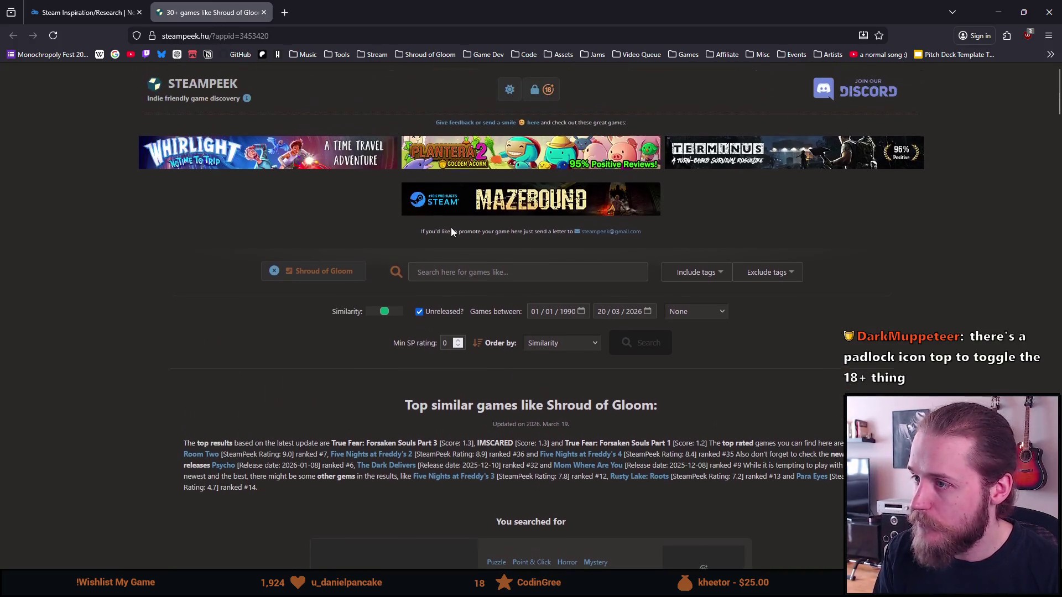
- Confirm showing adult content so the hidden 18+ game images appear
{"action": "left_click", "coordinate": [545, 86]}
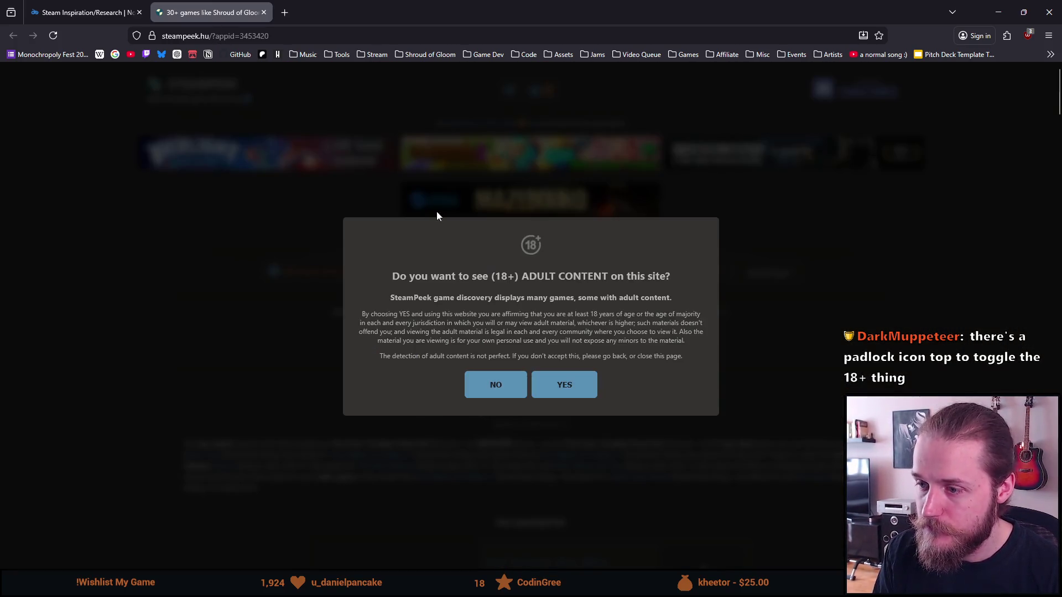
{"action": "left_click", "coordinate": [569, 383]}
{"action": "scroll", "coordinate": [270, 280], "scroll_direction": "down", "scroll_amount": 3}
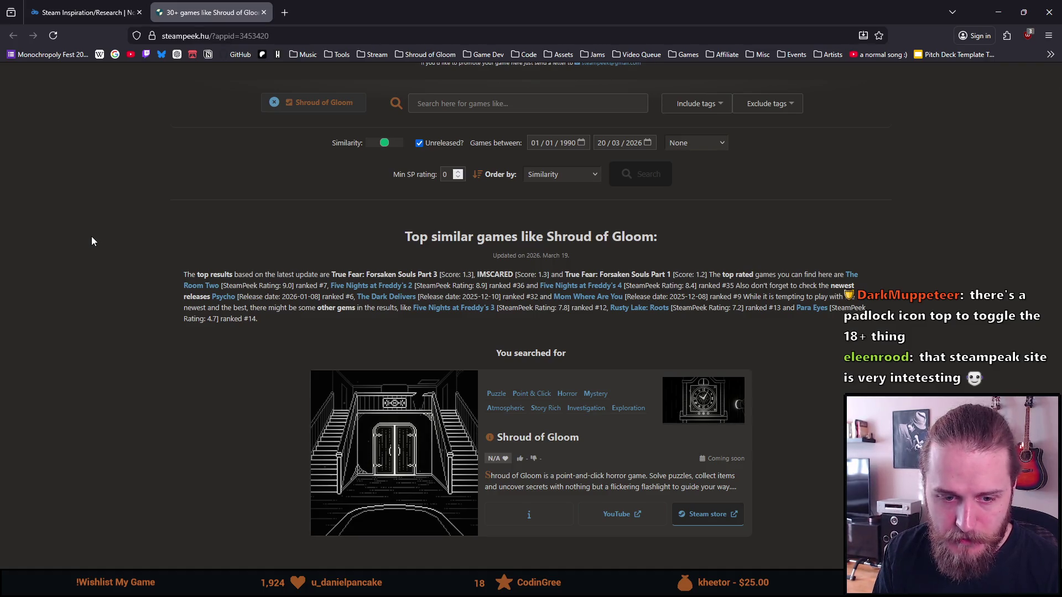
- Browse the now-visible similar games, then return to the Notion research page
{"action": "scroll", "coordinate": [158, 223], "scroll_direction": "up", "scroll_amount": 1}
{"action": "scroll", "coordinate": [158, 223], "scroll_direction": "down", "scroll_amount": 1}
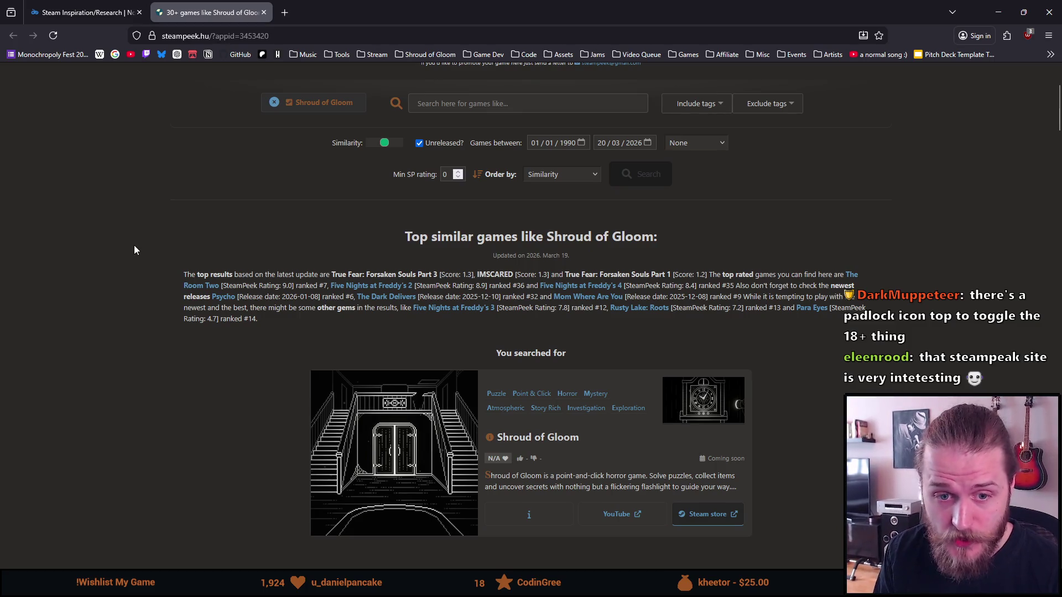
{"action": "scroll", "coordinate": [134, 250], "scroll_direction": "down", "scroll_amount": 1}
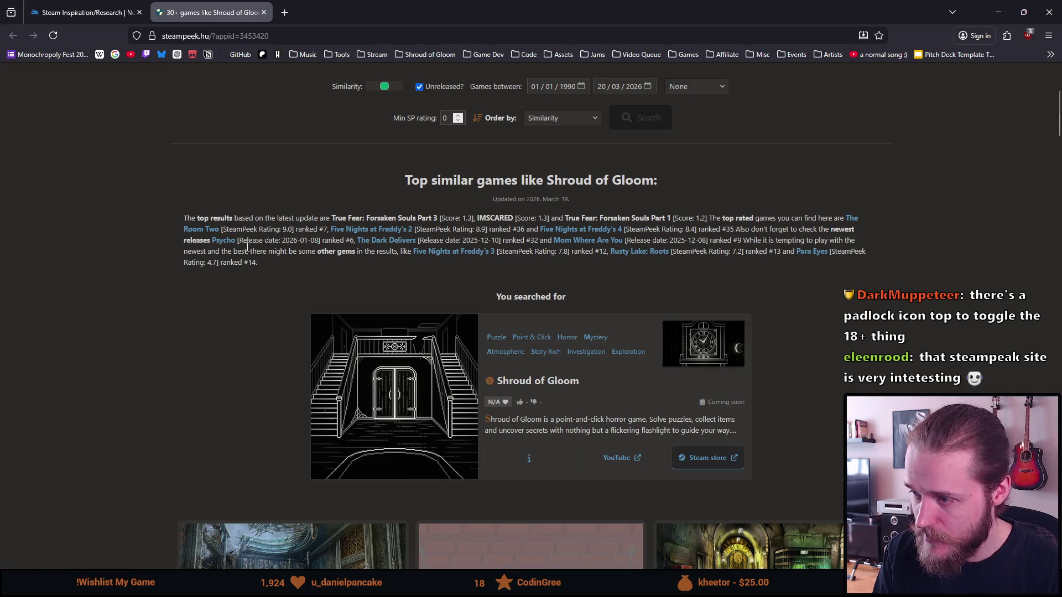
{"action": "scroll", "coordinate": [354, 159], "scroll_direction": "down", "scroll_amount": 1}
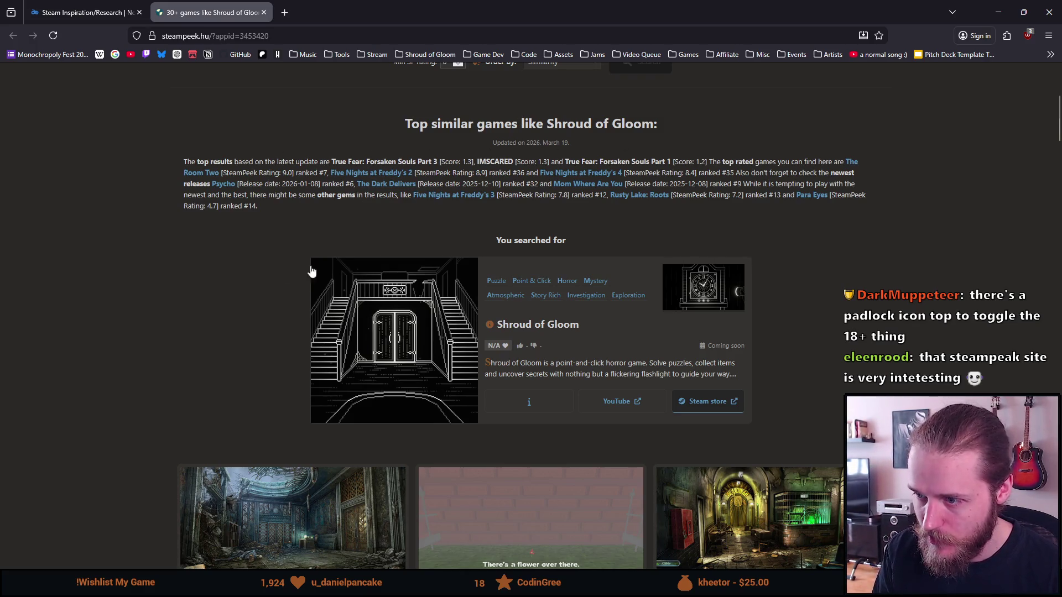
{"action": "scroll", "coordinate": [139, 275], "scroll_direction": "down", "scroll_amount": 1}
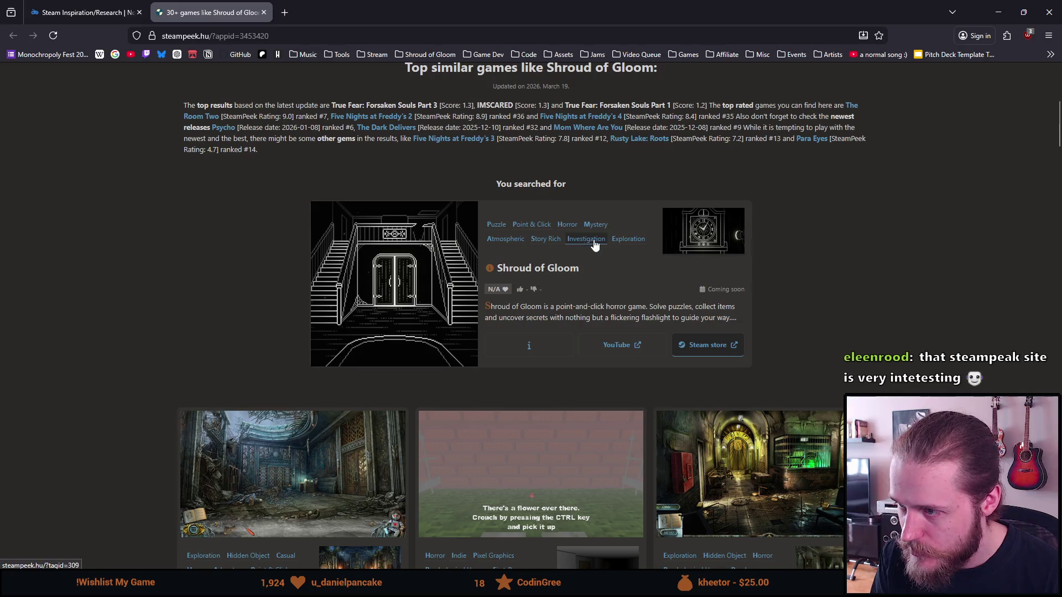
{"action": "scroll", "coordinate": [174, 260], "scroll_direction": "up", "scroll_amount": 2}
{"action": "scroll", "coordinate": [162, 259], "scroll_direction": "down", "scroll_amount": 2}
{"action": "scroll", "coordinate": [162, 258], "scroll_direction": "down", "scroll_amount": 1}
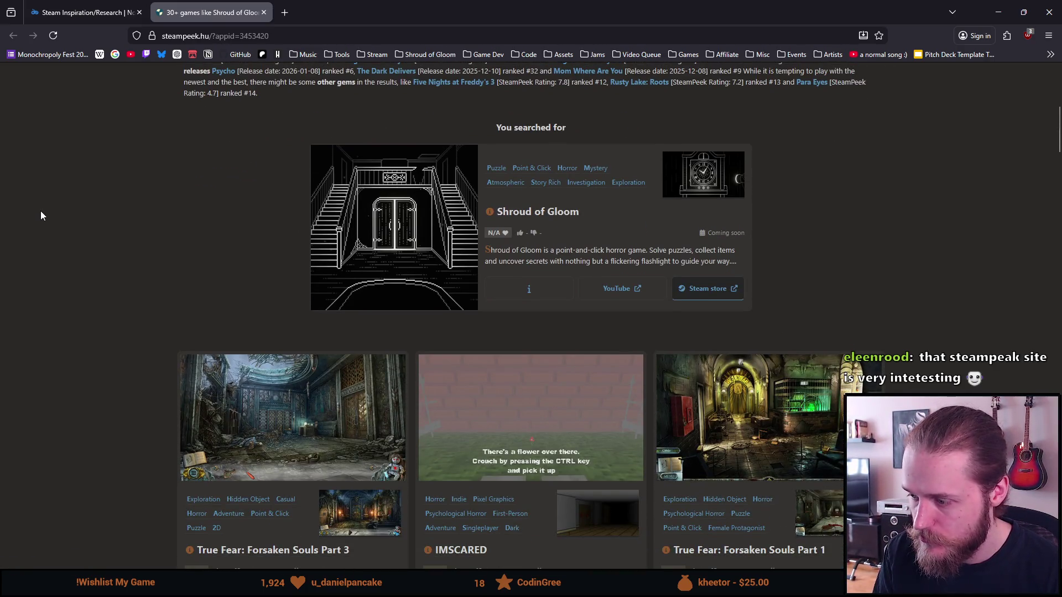
{"action": "left_click", "coordinate": [91, 12]}
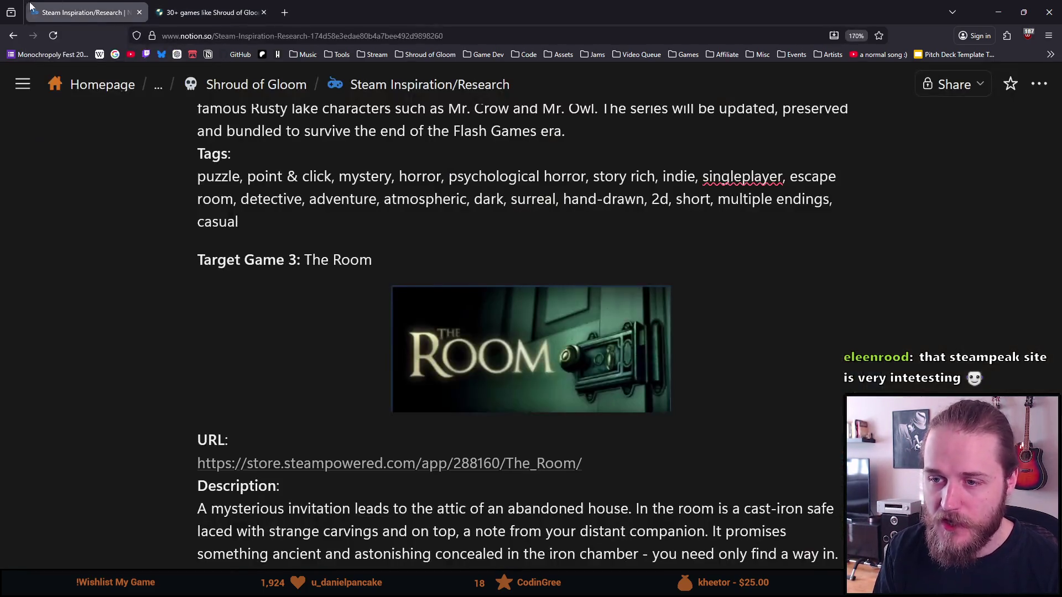
{"action": "scroll", "coordinate": [266, 260], "scroll_direction": "up", "scroll_amount": 3}
{"action": "scroll", "coordinate": [266, 260], "scroll_direction": "up", "scroll_amount": 8}
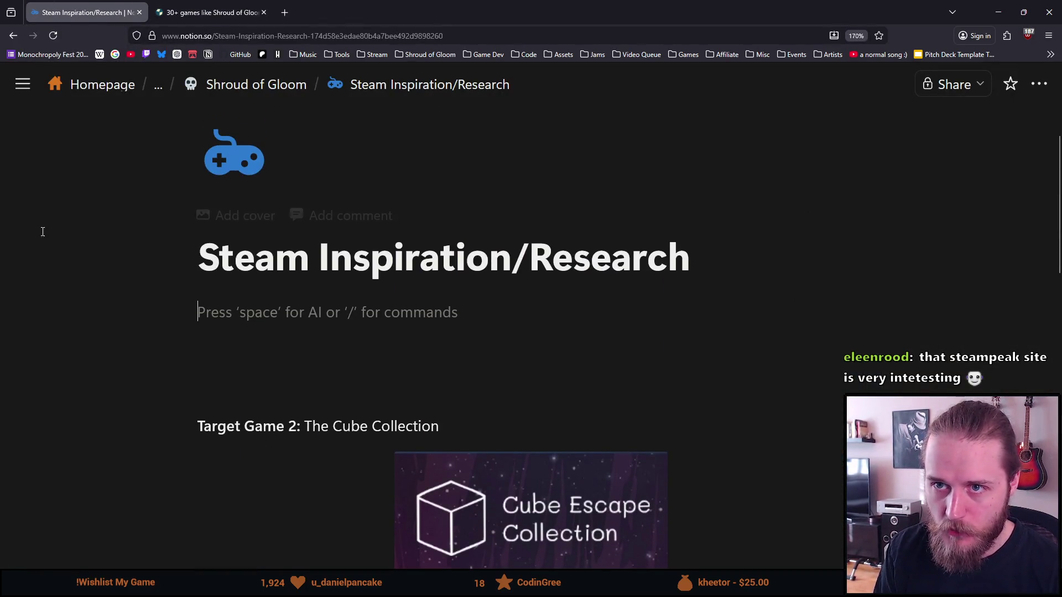
{"action": "scroll", "coordinate": [256, 306], "scroll_direction": "down", "scroll_amount": 2}
{"action": "scroll", "coordinate": [274, 197], "scroll_direction": "up", "scroll_amount": 2}
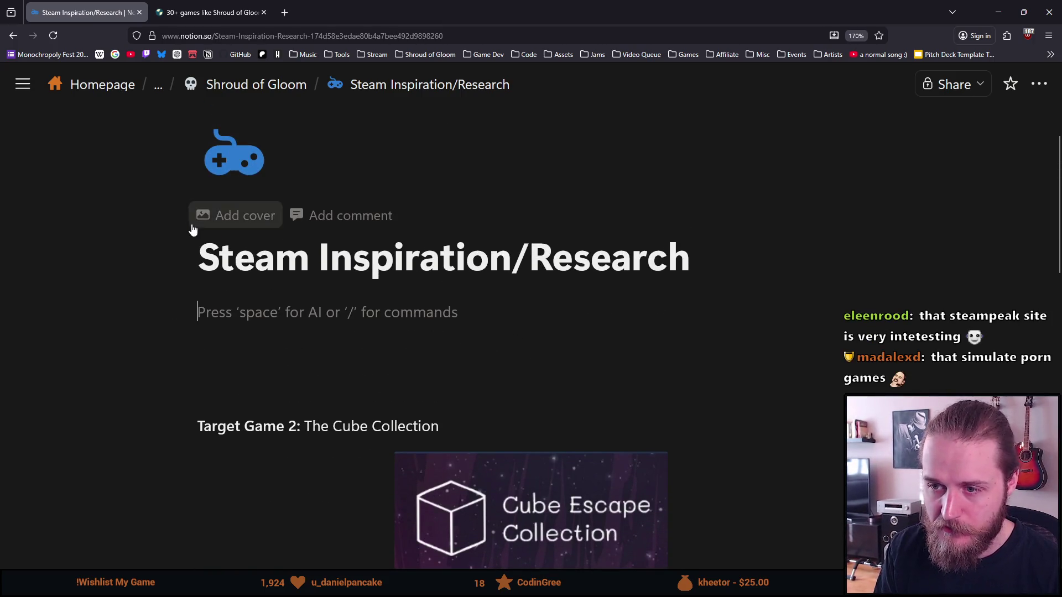
{"action": "scroll", "coordinate": [270, 270], "scroll_direction": "down", "scroll_amount": 1}
{"action": "scroll", "coordinate": [270, 269], "scroll_direction": "down", "scroll_amount": 14}
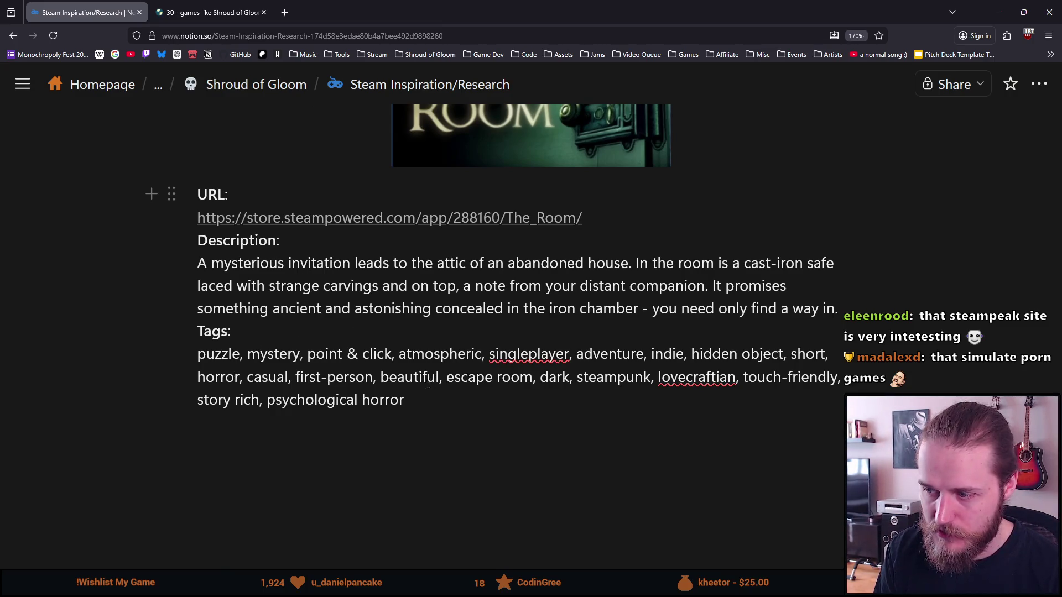
{"action": "scroll", "coordinate": [297, 377], "scroll_direction": "up", "scroll_amount": 4}
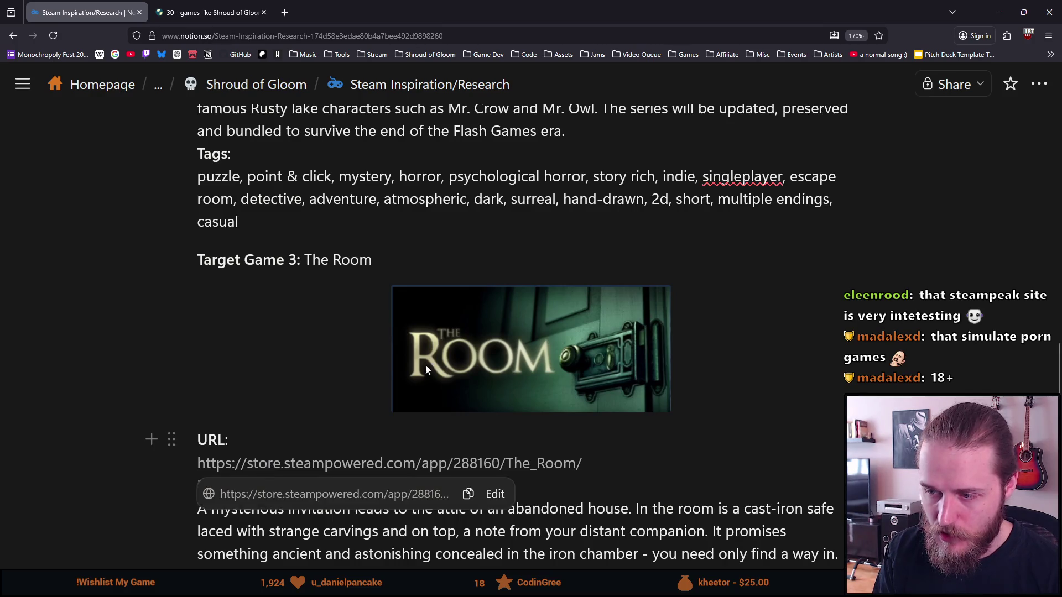
{"action": "mouse_move", "coordinate": [533, 351]}
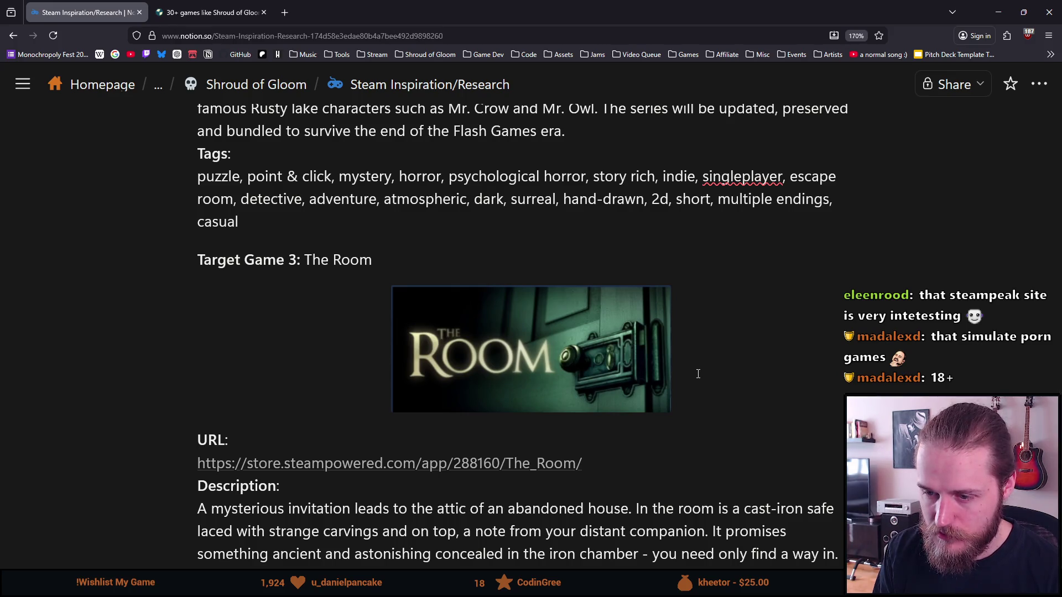
{"action": "key", "text": "BackSpace"}
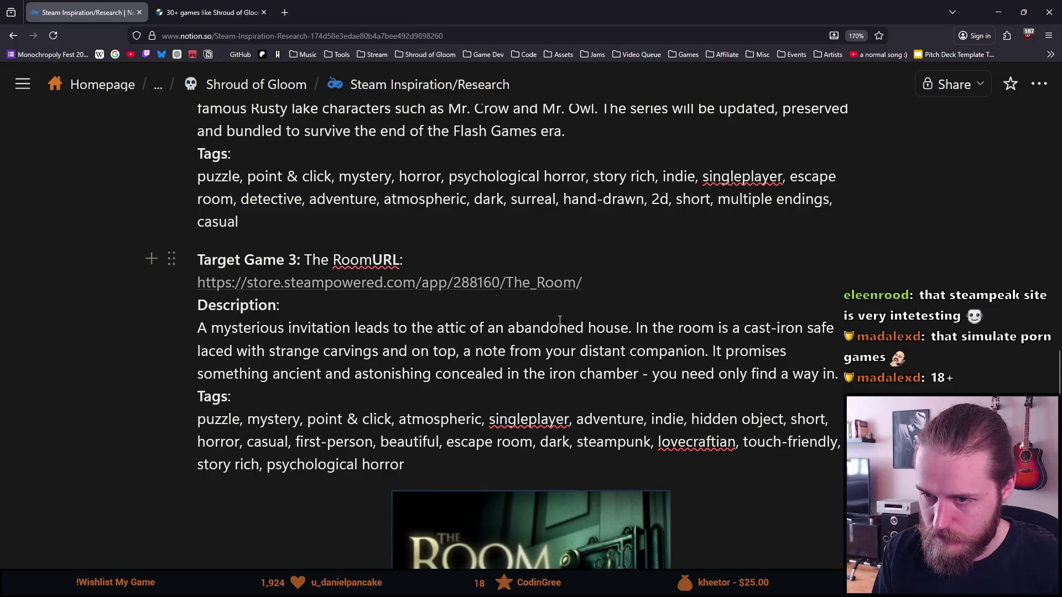
- Undo the accidental merge and join The Room's link, description and tags onto their labels
{"action": "key", "text": "ctrl+z"}
{"action": "key", "text": "BackSpace"}
{"action": "key", "text": "Return"}
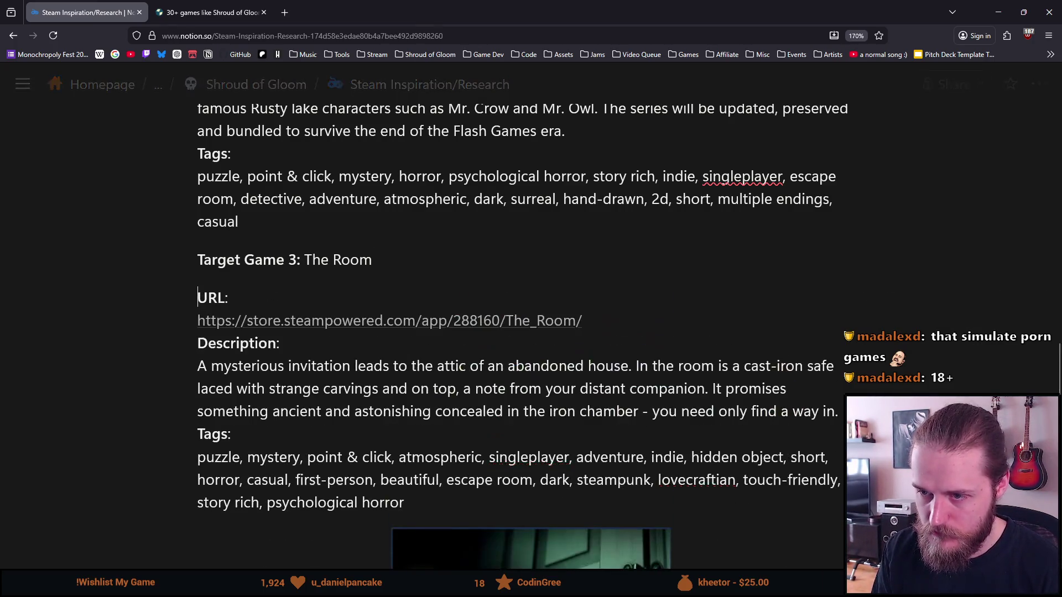
{"action": "key", "text": "Down"}
{"action": "key", "text": "BackSpace"}
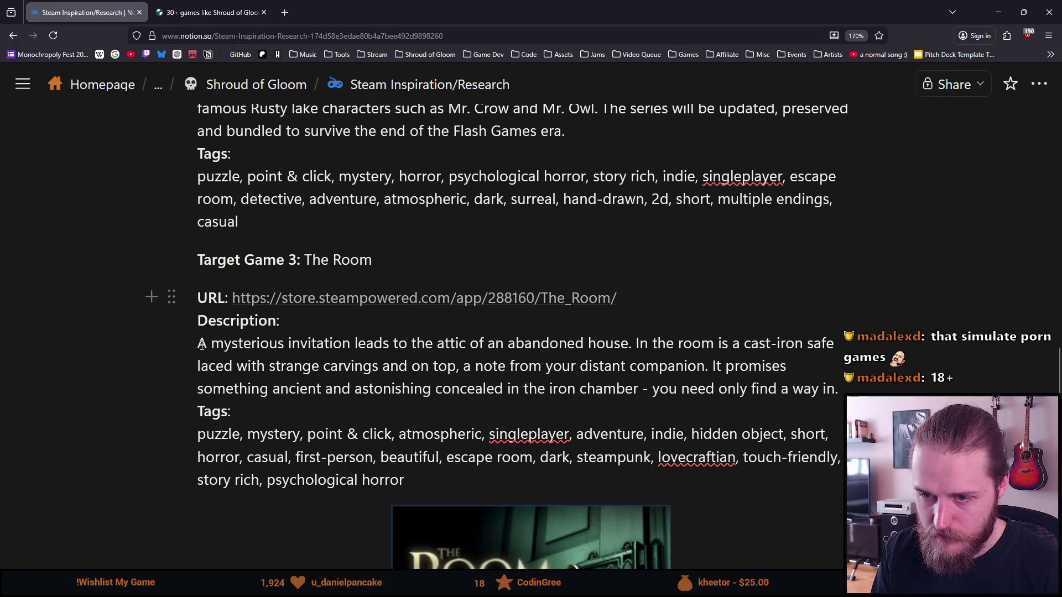
{"action": "key", "text": "BackSpace"}
{"action": "left_click", "coordinate": [198, 412]}
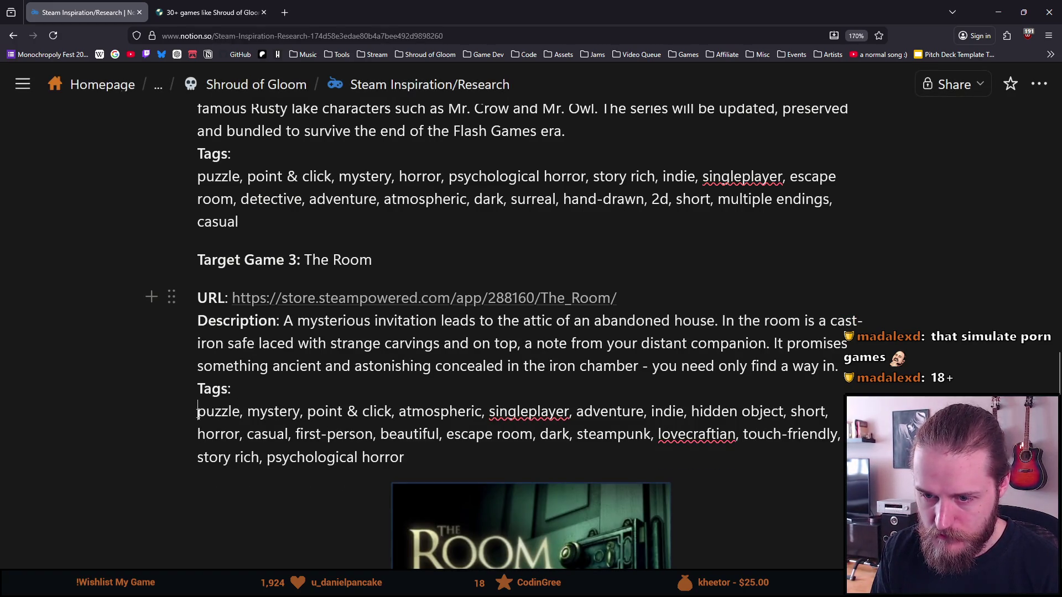
{"action": "key", "text": "BackSpace"}
- Fix the final letter at the end of The Room's tag list
{"action": "scroll", "coordinate": [185, 403], "scroll_direction": "down", "scroll_amount": 2}
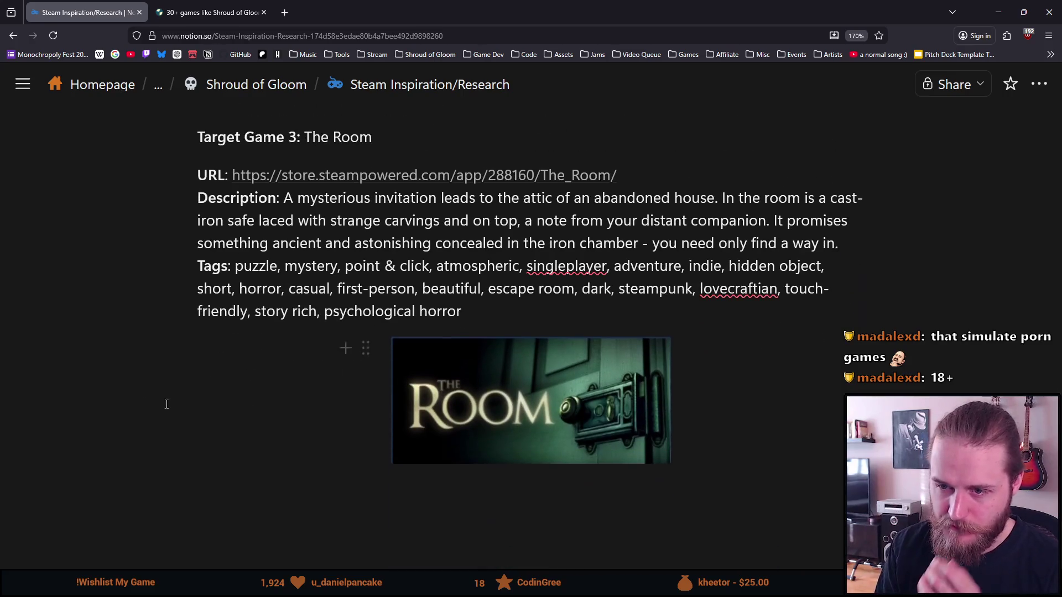
{"action": "scroll", "coordinate": [236, 316], "scroll_direction": "down", "scroll_amount": 1}
{"action": "scroll", "coordinate": [237, 321], "scroll_direction": "up", "scroll_amount": 4}
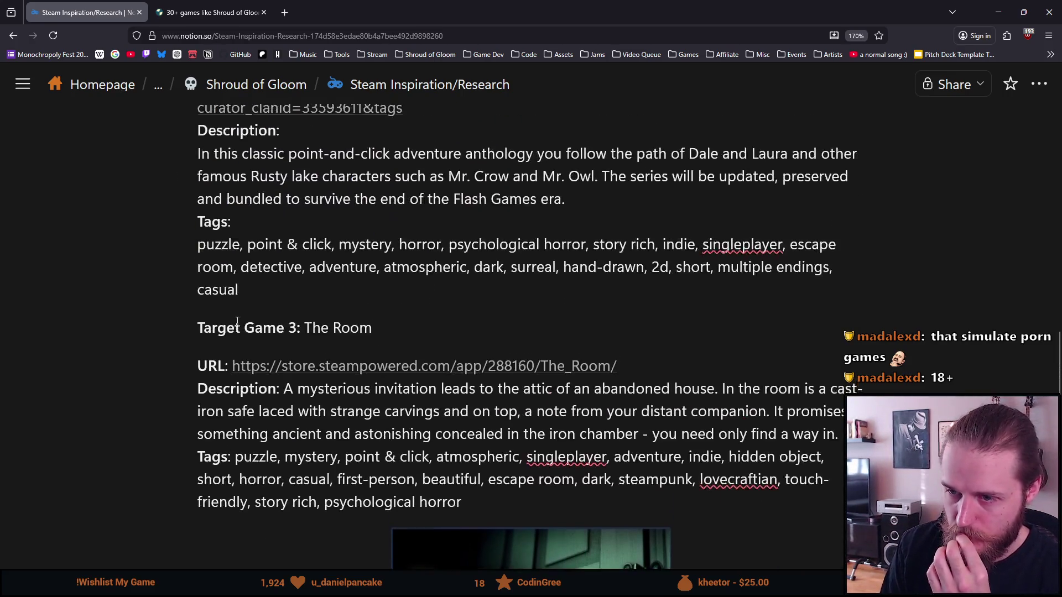
{"action": "scroll", "coordinate": [237, 321], "scroll_direction": "down", "scroll_amount": 4}
{"action": "left_click", "coordinate": [498, 445]}
{"action": "key", "text": "BackSpace"}
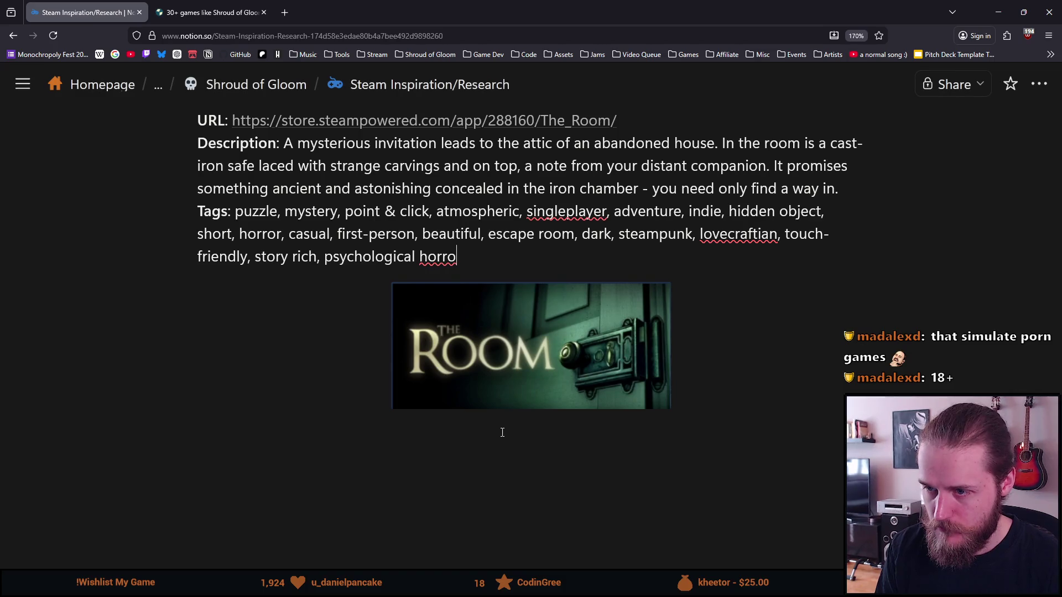
{"action": "type", "text": "r"}
- Delete The Room's image block
{"action": "left_click", "coordinate": [570, 295]}
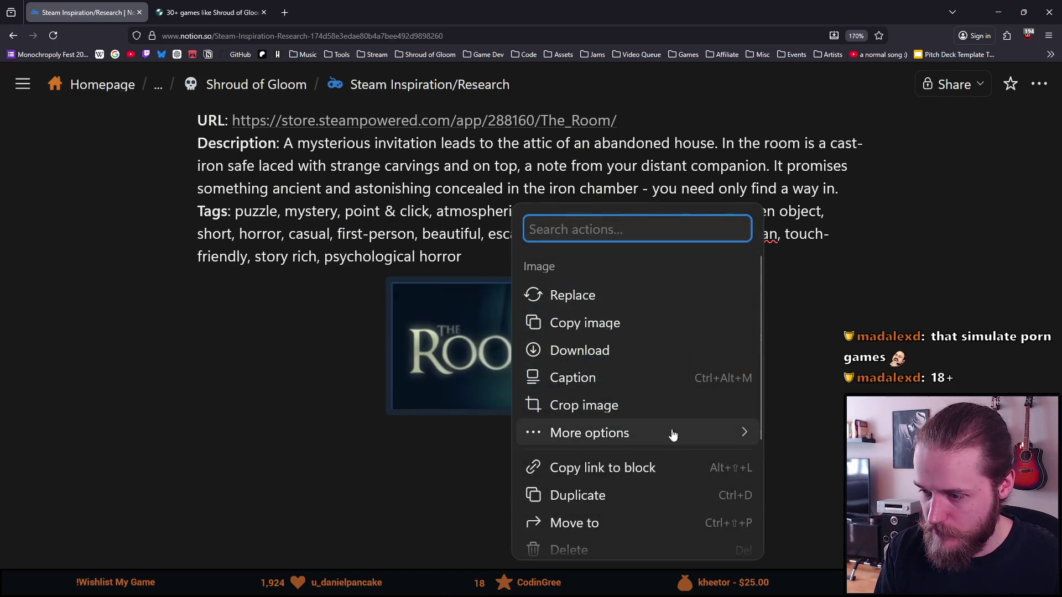
{"action": "scroll", "coordinate": [573, 443], "scroll_direction": "down", "scroll_amount": 3}
{"action": "left_click", "coordinate": [607, 395]}
{"action": "scroll", "coordinate": [483, 325], "scroll_direction": "up", "scroll_amount": 5}
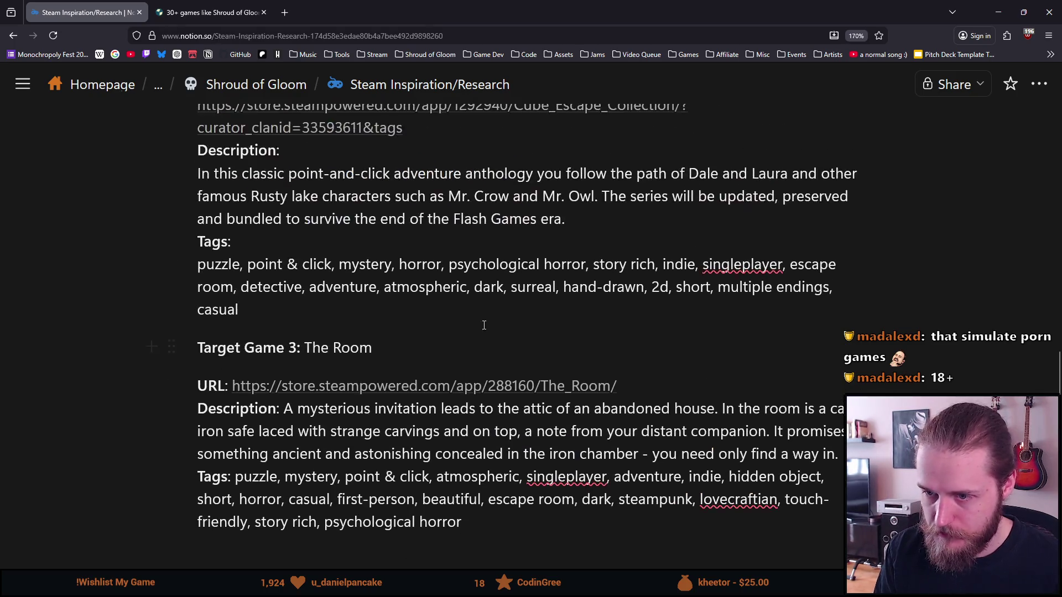
{"action": "scroll", "coordinate": [336, 324], "scroll_direction": "up", "scroll_amount": 3}
{"action": "scroll", "coordinate": [354, 304], "scroll_direction": "down", "scroll_amount": 2}
{"action": "scroll", "coordinate": [376, 282], "scroll_direction": "up", "scroll_amount": 8}
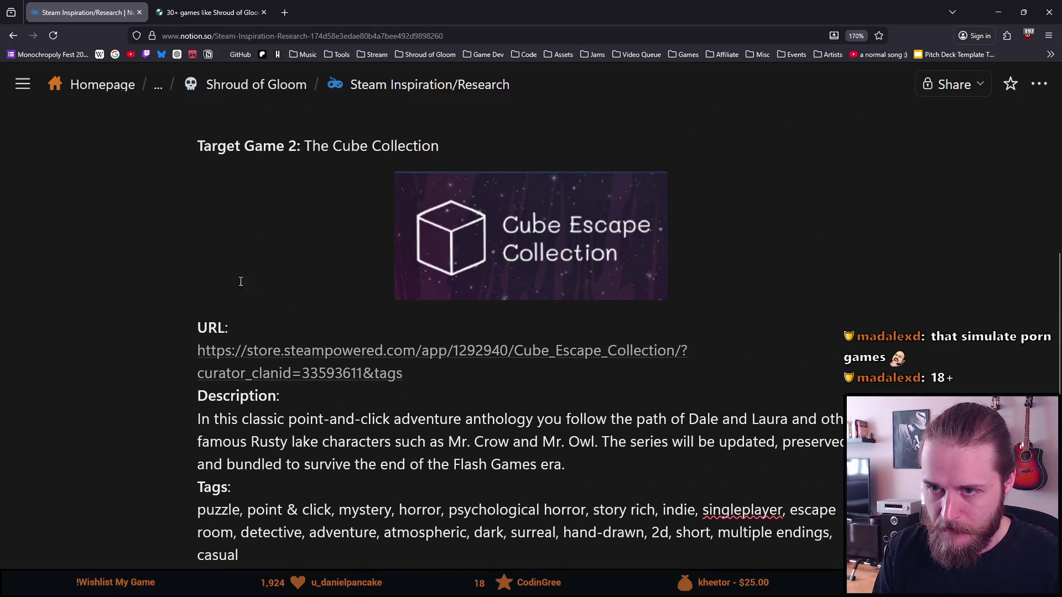
{"action": "left_click", "coordinate": [244, 285]}
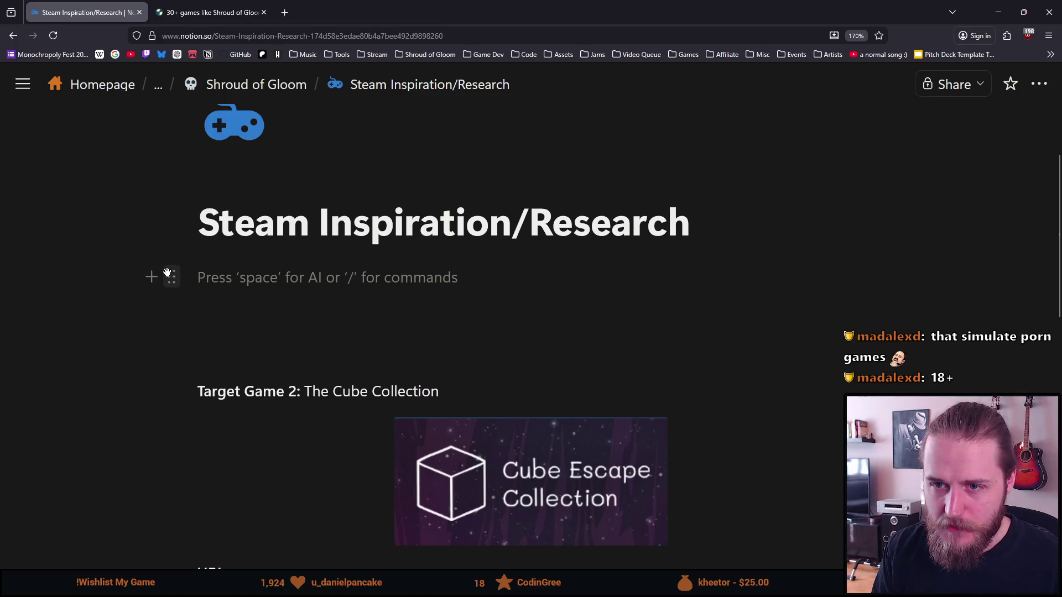
{"action": "left_click", "coordinate": [169, 276]}
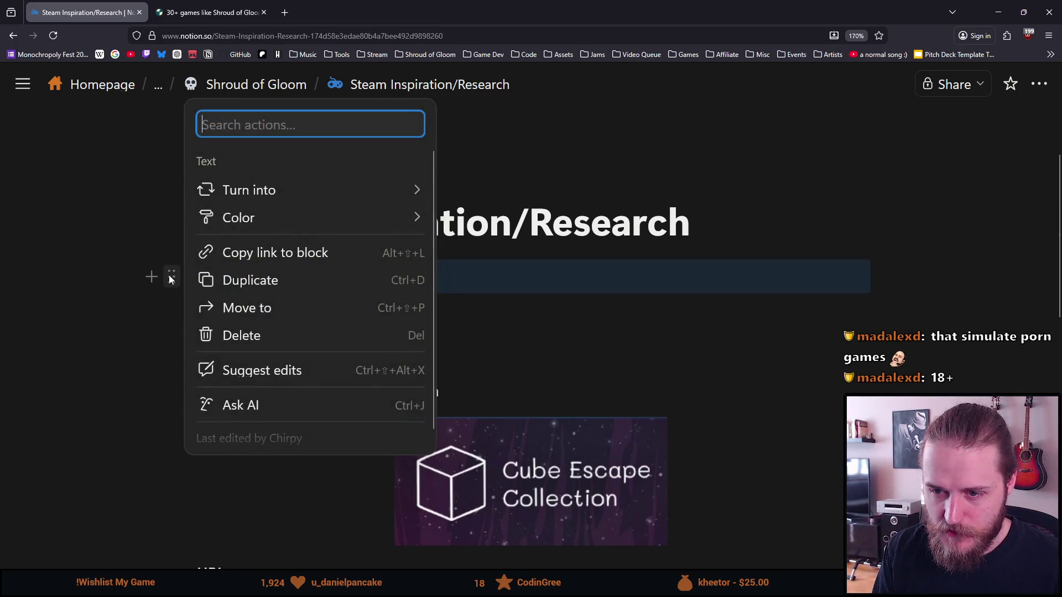
{"action": "scroll", "coordinate": [221, 308], "scroll_direction": "down", "scroll_amount": 1}
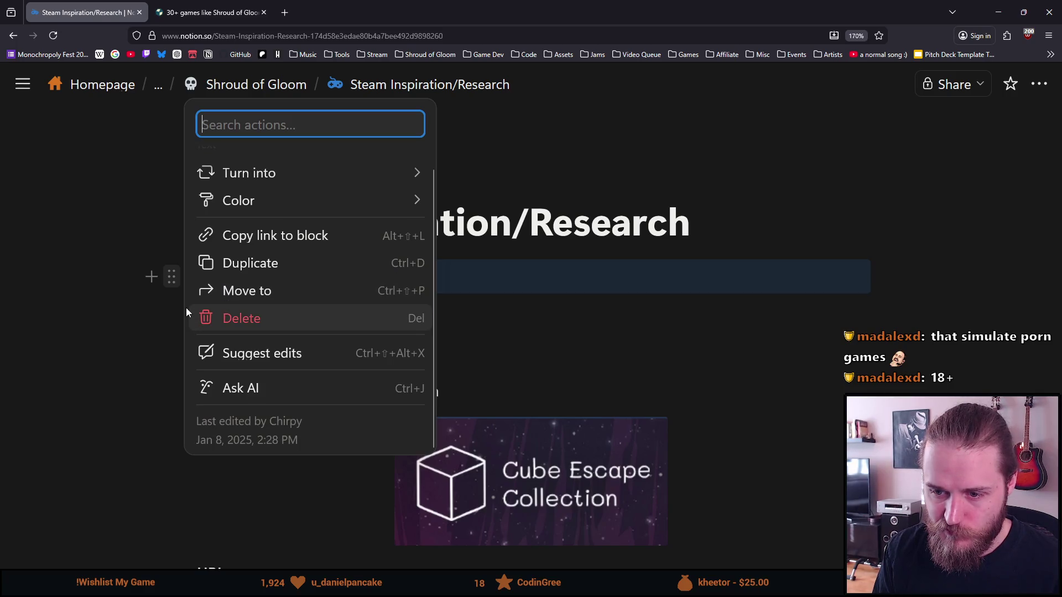
{"action": "scroll", "coordinate": [191, 308], "scroll_direction": "up", "scroll_amount": 1}
{"action": "mouse_move", "coordinate": [280, 197]}
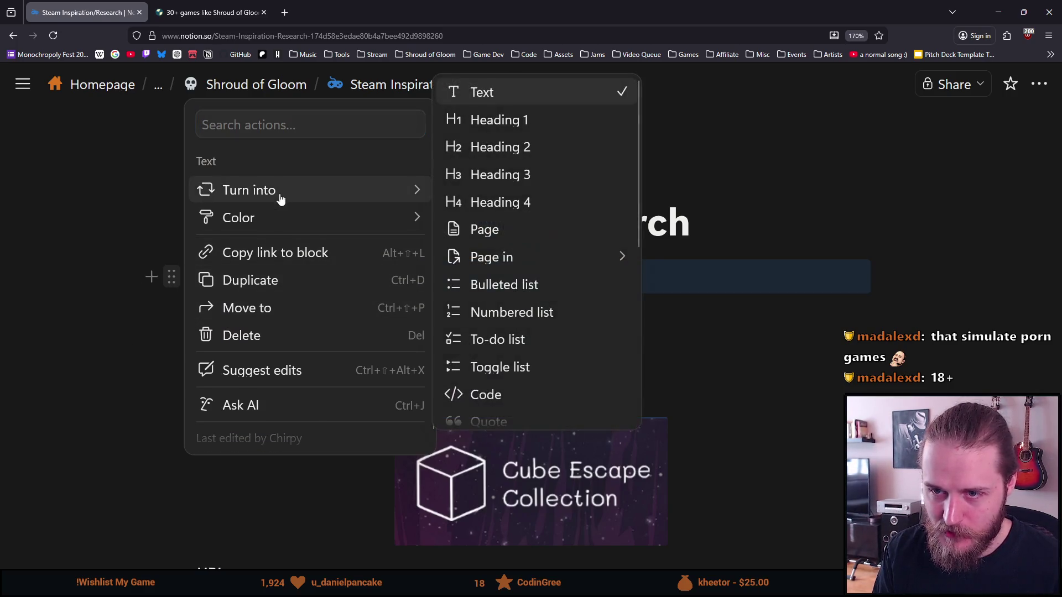
{"action": "scroll", "coordinate": [541, 210], "scroll_direction": "down", "scroll_amount": 2}
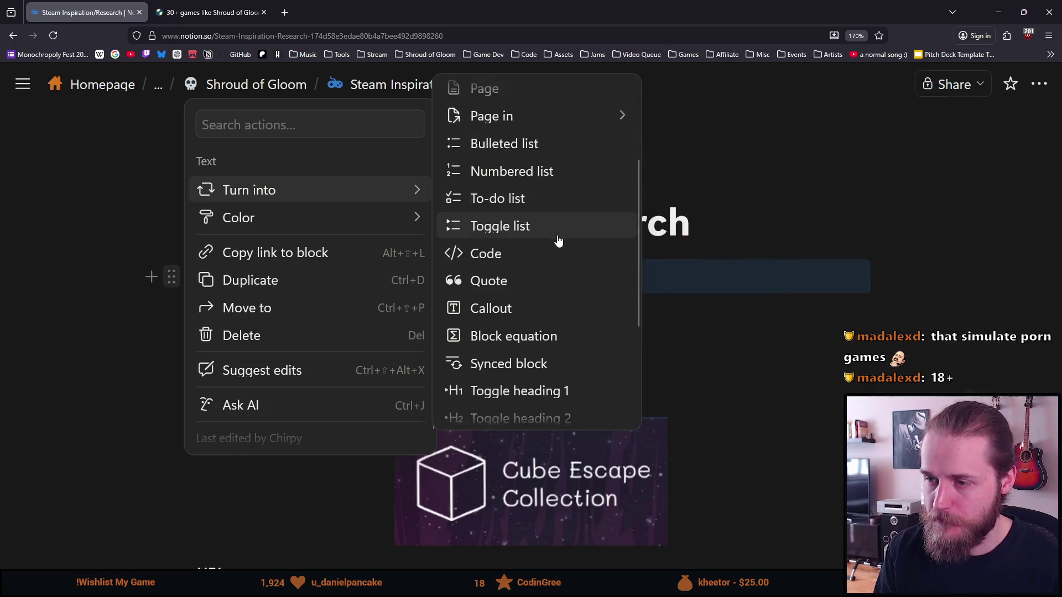
{"action": "scroll", "coordinate": [564, 236], "scroll_direction": "down", "scroll_amount": 2}
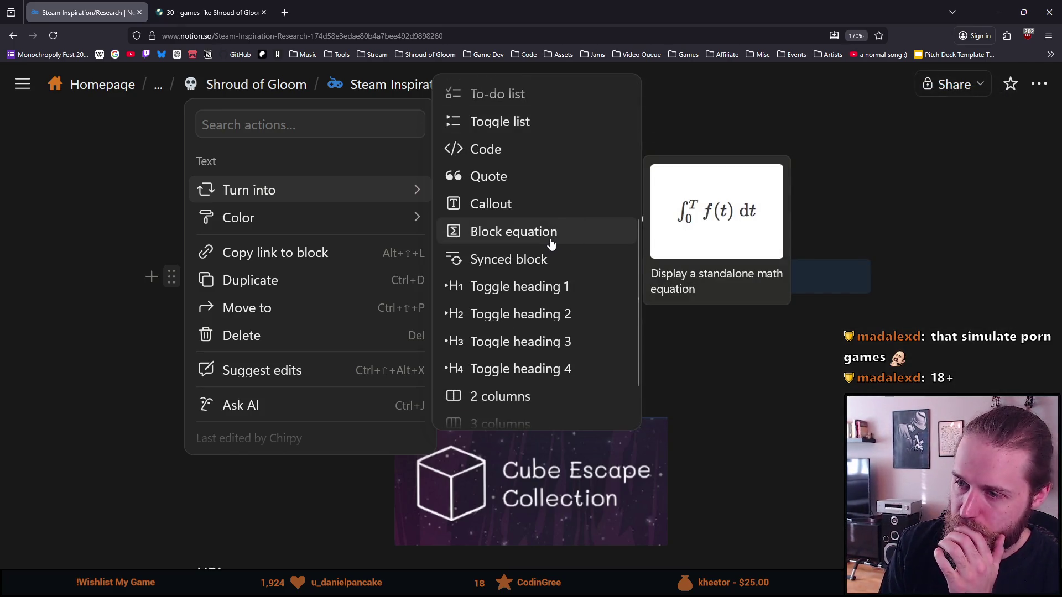
{"action": "scroll", "coordinate": [551, 243], "scroll_direction": "down", "scroll_amount": 2}
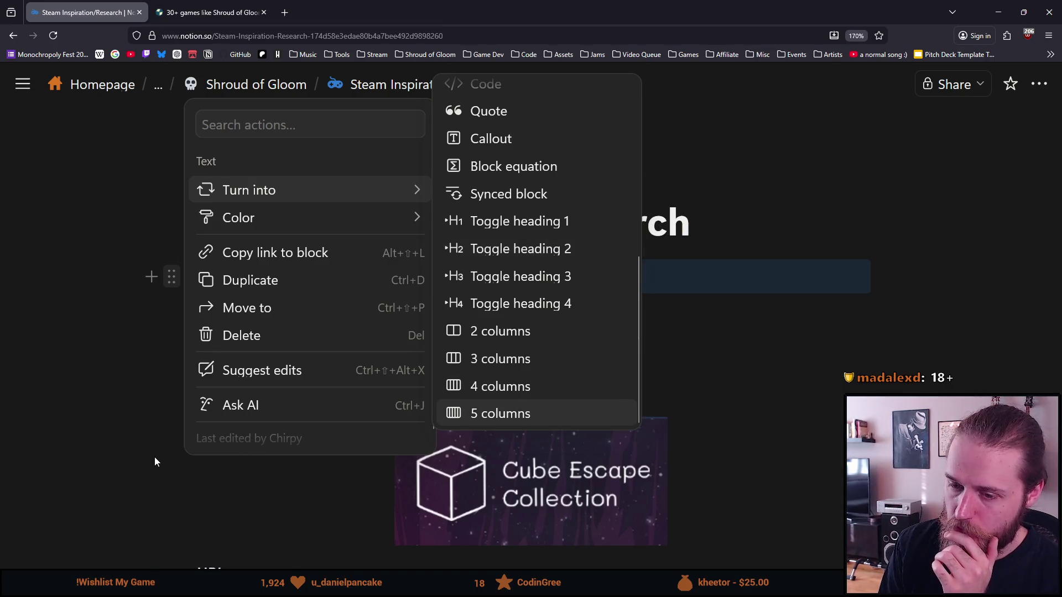
{"action": "left_click", "coordinate": [138, 445]}
{"action": "scroll", "coordinate": [139, 433], "scroll_direction": "down", "scroll_amount": 8}
{"action": "scroll", "coordinate": [170, 393], "scroll_direction": "up", "scroll_amount": 2}
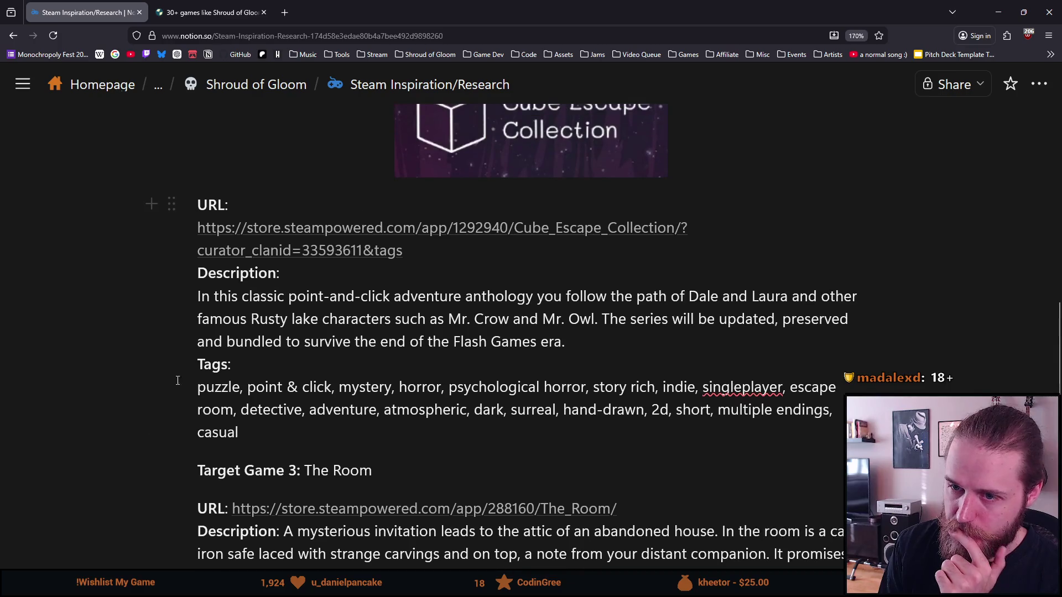
{"action": "scroll", "coordinate": [238, 217], "scroll_direction": "up", "scroll_amount": 2}
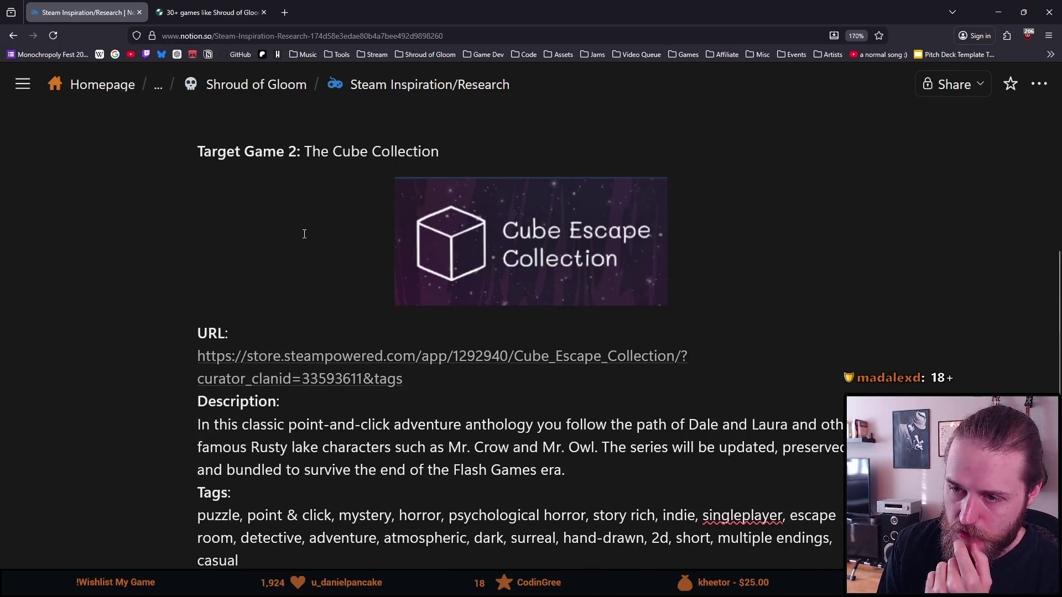
{"action": "scroll", "coordinate": [313, 185], "scroll_direction": "down", "scroll_amount": 2}
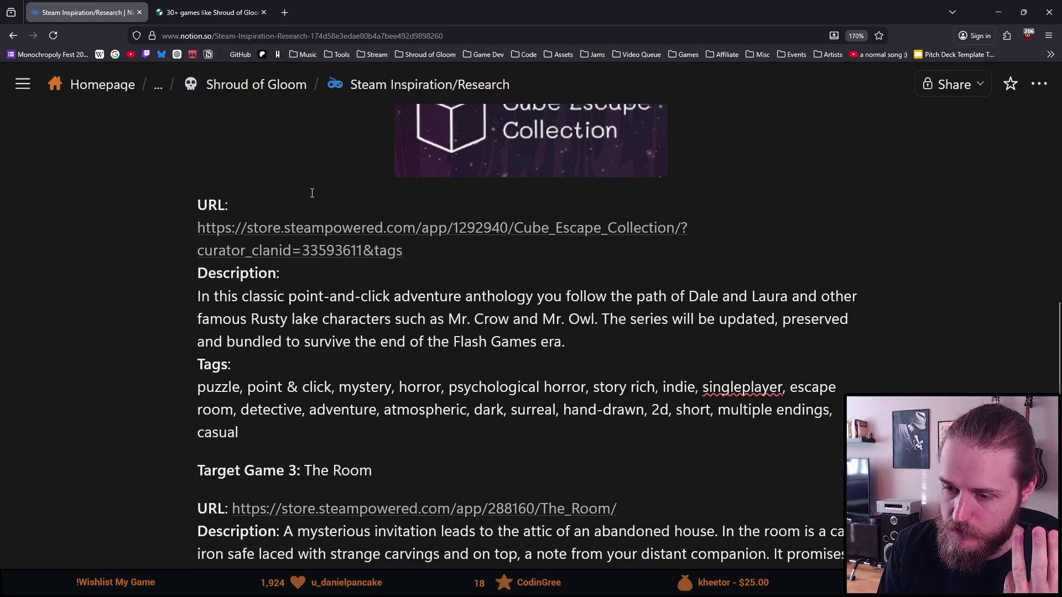
{"action": "scroll", "coordinate": [312, 193], "scroll_direction": "up", "scroll_amount": 8}
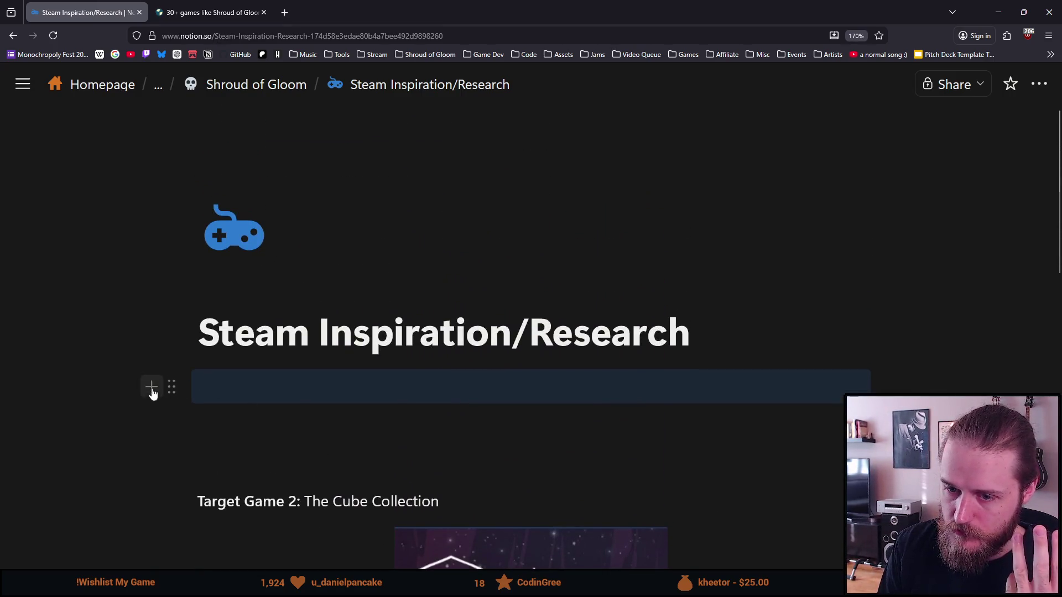
{"action": "left_click", "coordinate": [172, 387]}
{"action": "scroll", "coordinate": [344, 372], "scroll_direction": "down", "scroll_amount": 1}
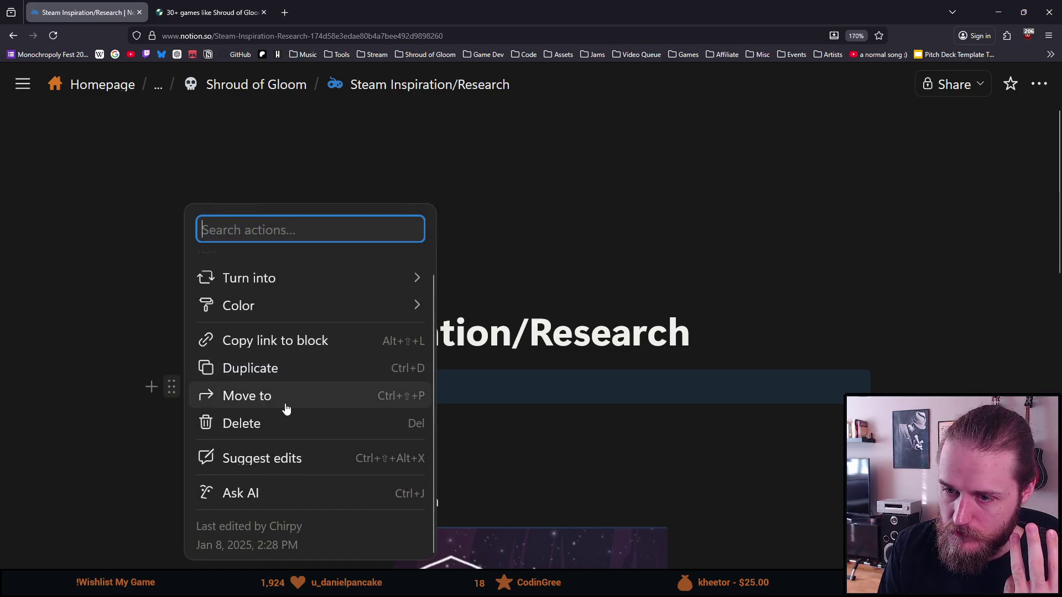
{"action": "scroll", "coordinate": [277, 382], "scroll_direction": "up", "scroll_amount": 1}
{"action": "mouse_move", "coordinate": [282, 296]}
{"action": "scroll", "coordinate": [553, 310], "scroll_direction": "down", "scroll_amount": 5}
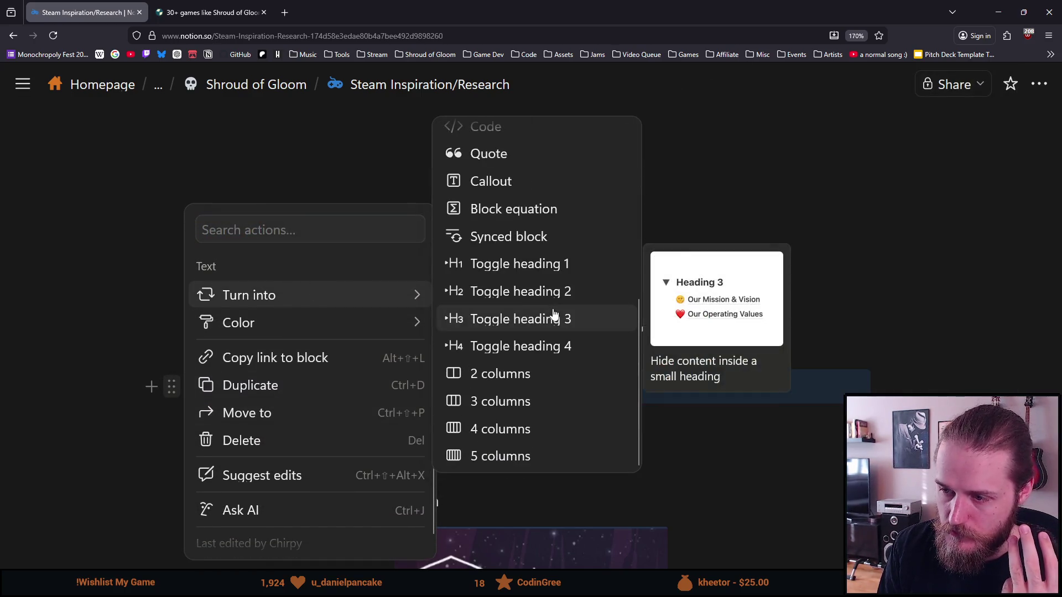
{"action": "scroll", "coordinate": [553, 318], "scroll_direction": "up", "scroll_amount": 3}
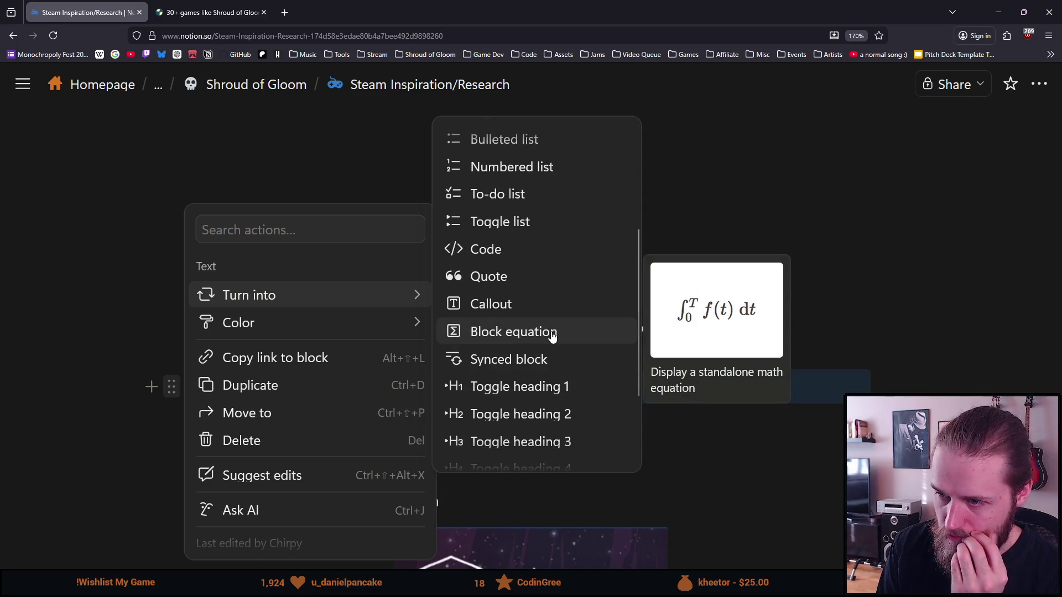
{"action": "scroll", "coordinate": [552, 336], "scroll_direction": "up", "scroll_amount": 2}
{"action": "scroll", "coordinate": [552, 336], "scroll_direction": "up", "scroll_amount": 1}
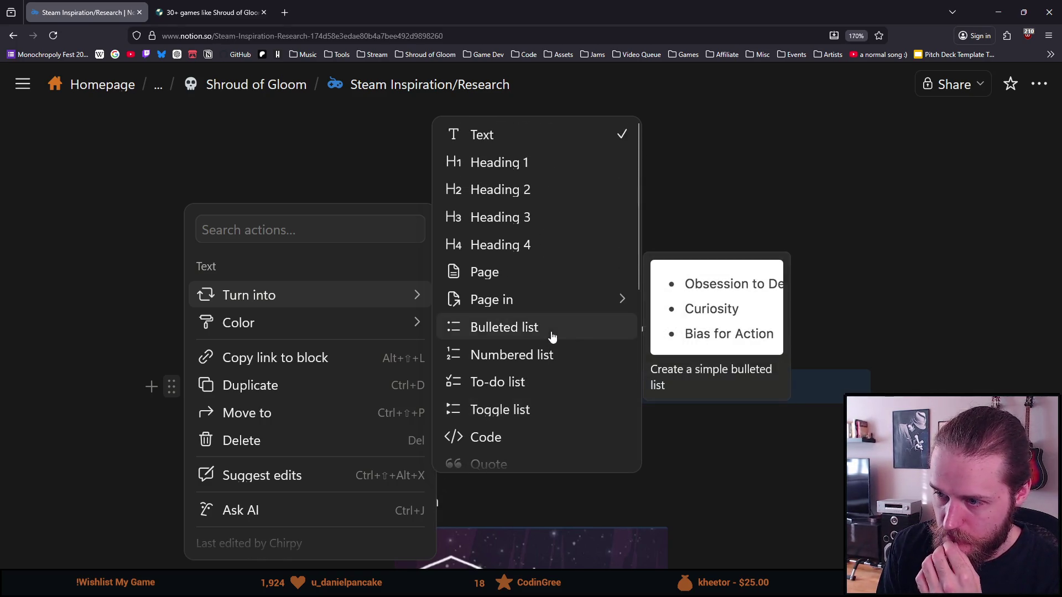
{"action": "scroll", "coordinate": [552, 336], "scroll_direction": "down", "scroll_amount": 5}
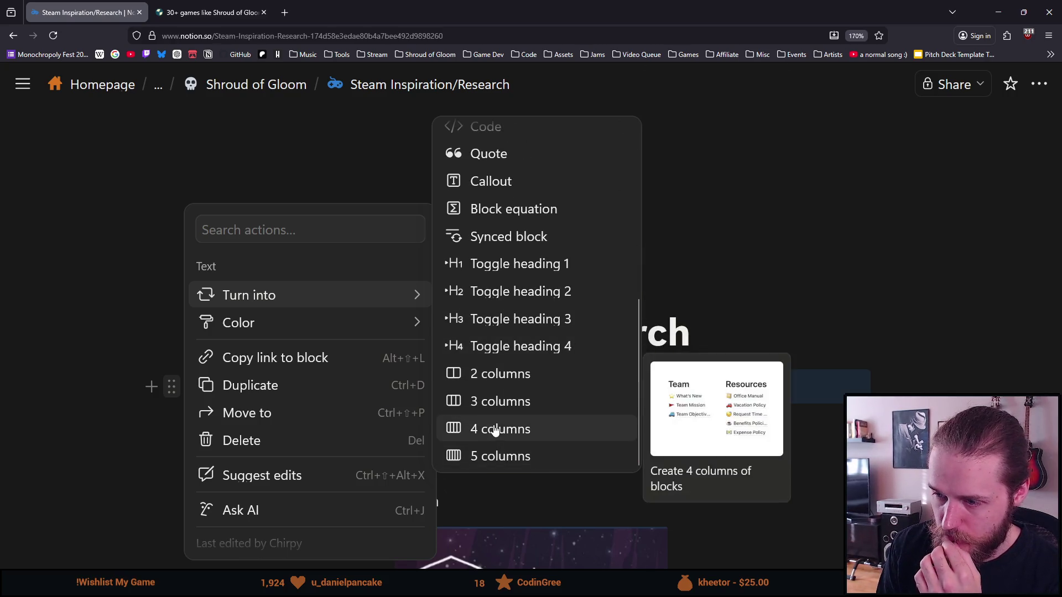
{"action": "left_click", "coordinate": [492, 429]}
{"action": "scroll", "coordinate": [361, 424], "scroll_direction": "down", "scroll_amount": 4}
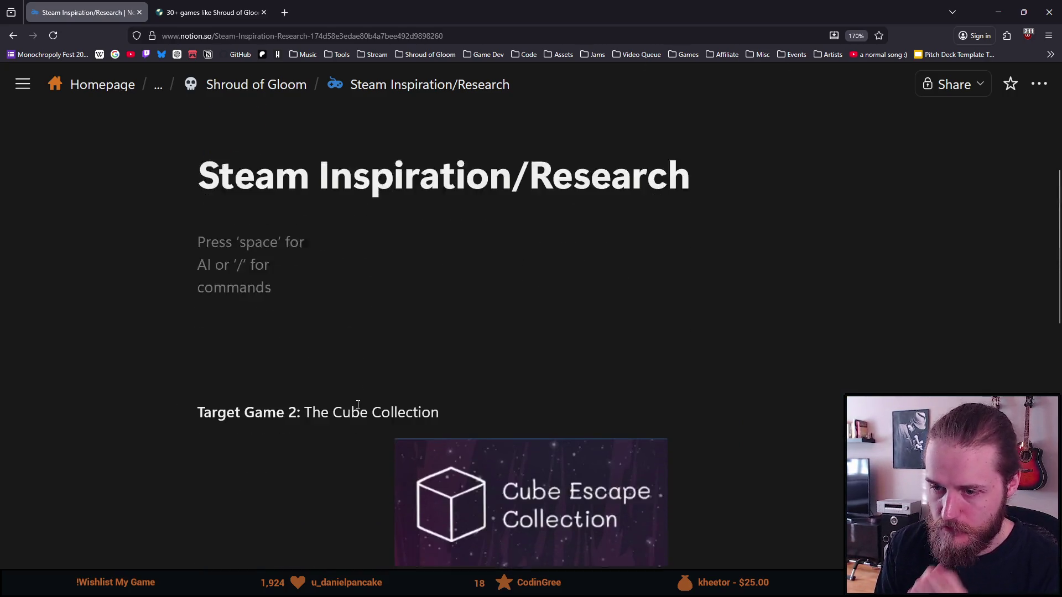
{"action": "type", "text": "ghj"}
{"action": "scroll", "coordinate": [281, 299], "scroll_direction": "up", "scroll_amount": 3}
{"action": "scroll", "coordinate": [280, 299], "scroll_direction": "up", "scroll_amount": 2}
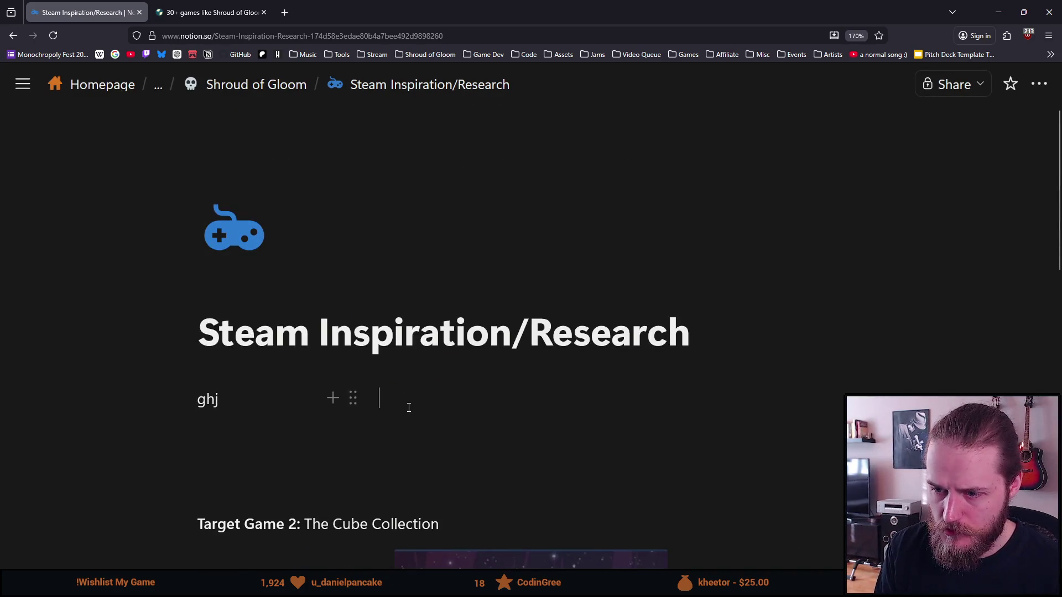
{"action": "left_click", "coordinate": [170, 397]}
{"action": "left_click", "coordinate": [241, 439]}
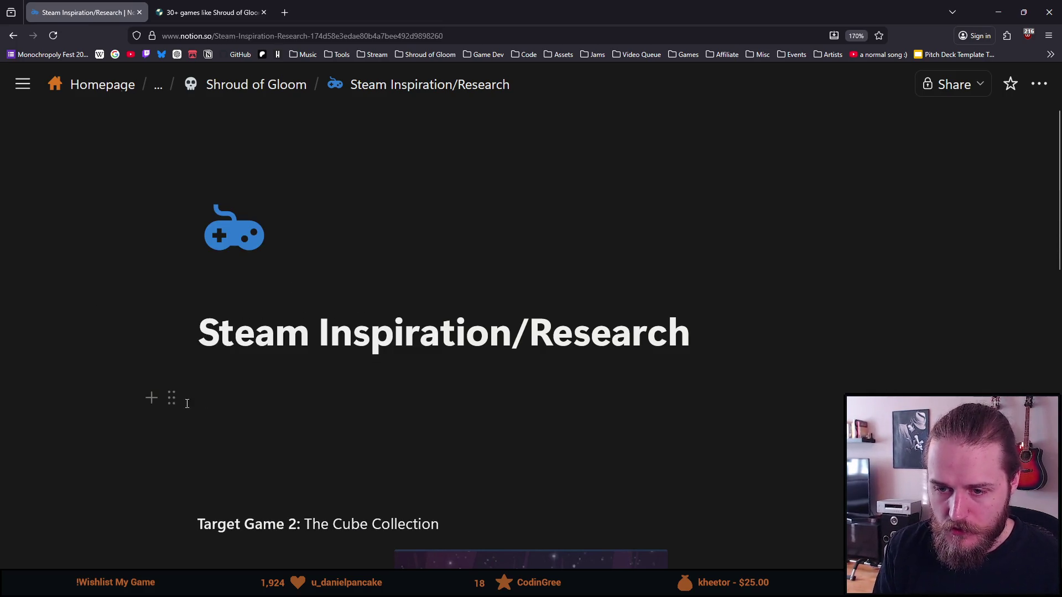
{"action": "left_click", "coordinate": [151, 397]}
- Pick Table from the Basic blocks in the slash menu to add an empty table under the title
{"action": "scroll", "coordinate": [299, 274], "scroll_direction": "down", "scroll_amount": 2}
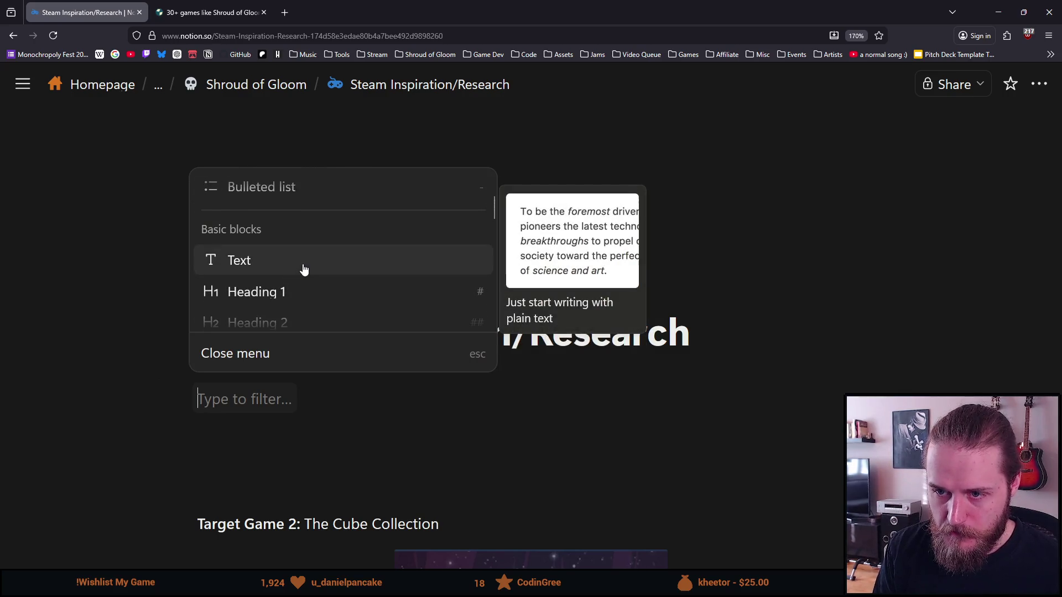
{"action": "scroll", "coordinate": [298, 273], "scroll_direction": "down", "scroll_amount": 5}
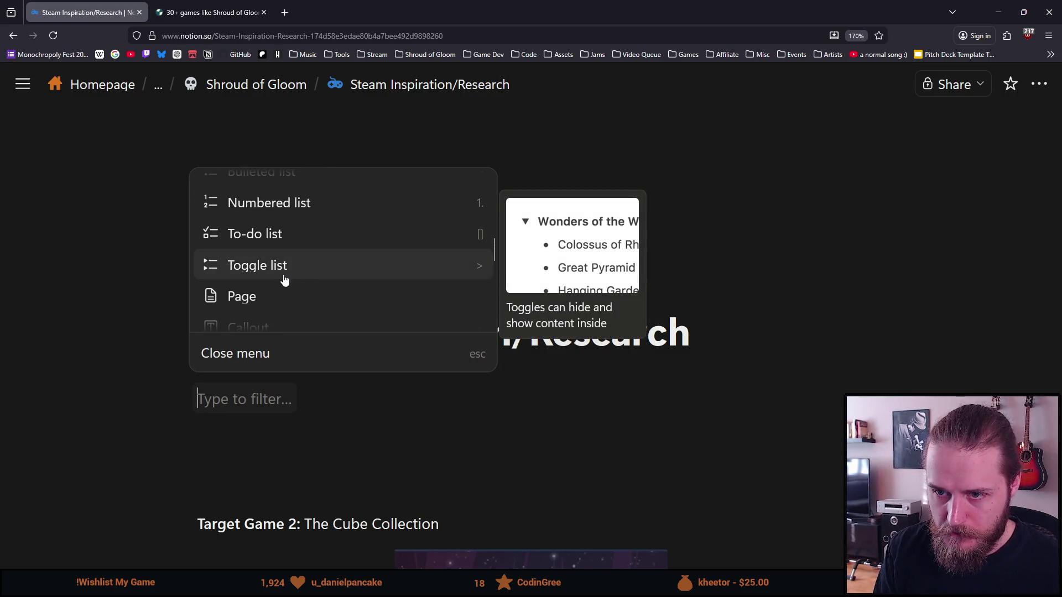
{"action": "scroll", "coordinate": [285, 280], "scroll_direction": "down", "scroll_amount": 3}
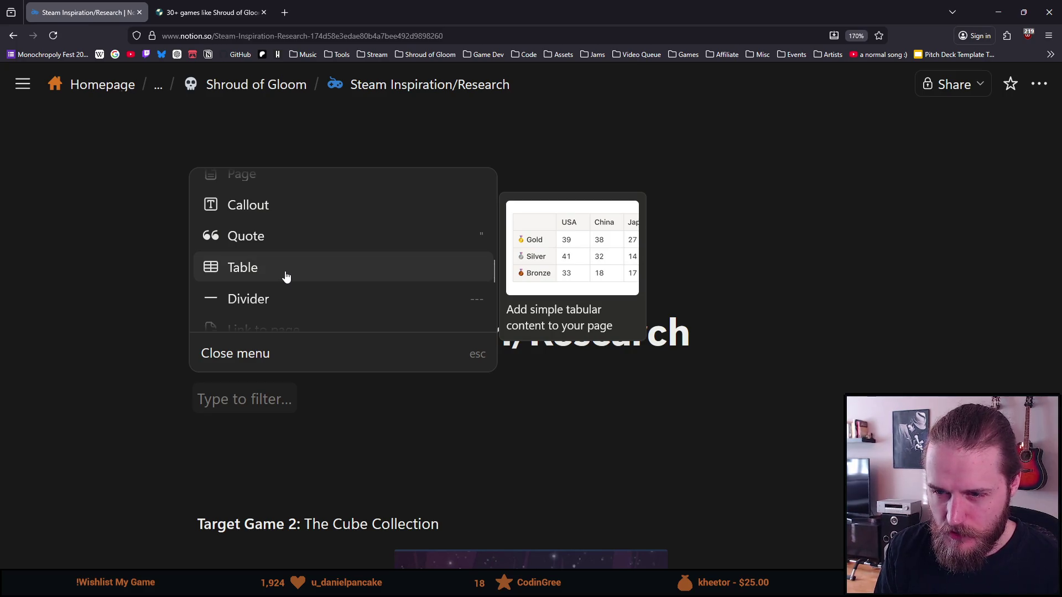
{"action": "scroll", "coordinate": [285, 277], "scroll_direction": "down", "scroll_amount": 5}
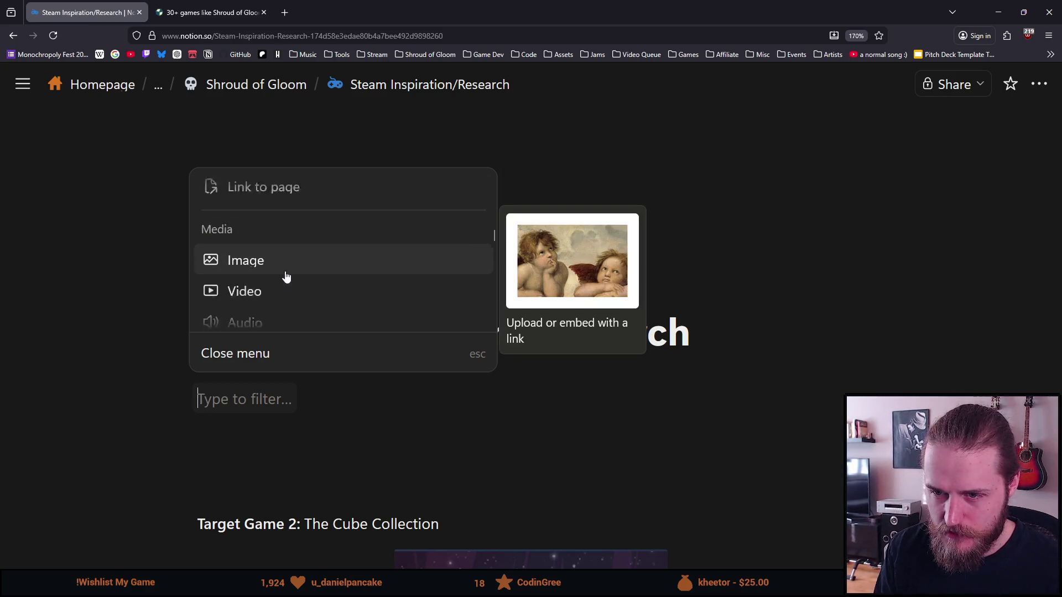
{"action": "scroll", "coordinate": [286, 276], "scroll_direction": "down", "scroll_amount": 2}
{"action": "scroll", "coordinate": [285, 277], "scroll_direction": "down", "scroll_amount": 2}
{"action": "scroll", "coordinate": [286, 277], "scroll_direction": "up", "scroll_amount": 2}
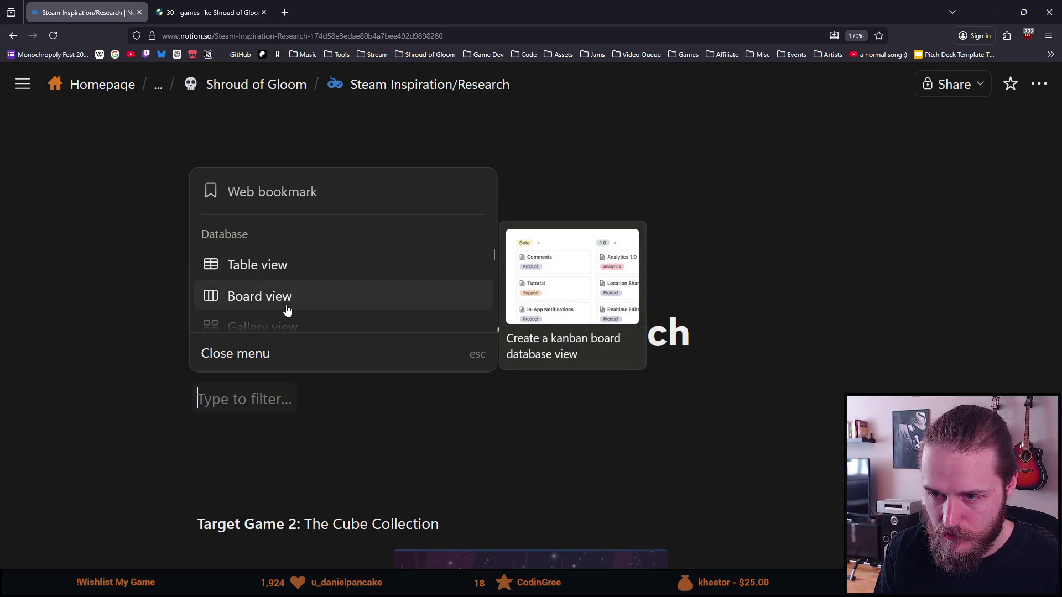
{"action": "scroll", "coordinate": [287, 309], "scroll_direction": "down", "scroll_amount": 2}
{"action": "scroll", "coordinate": [287, 310], "scroll_direction": "up", "scroll_amount": 2}
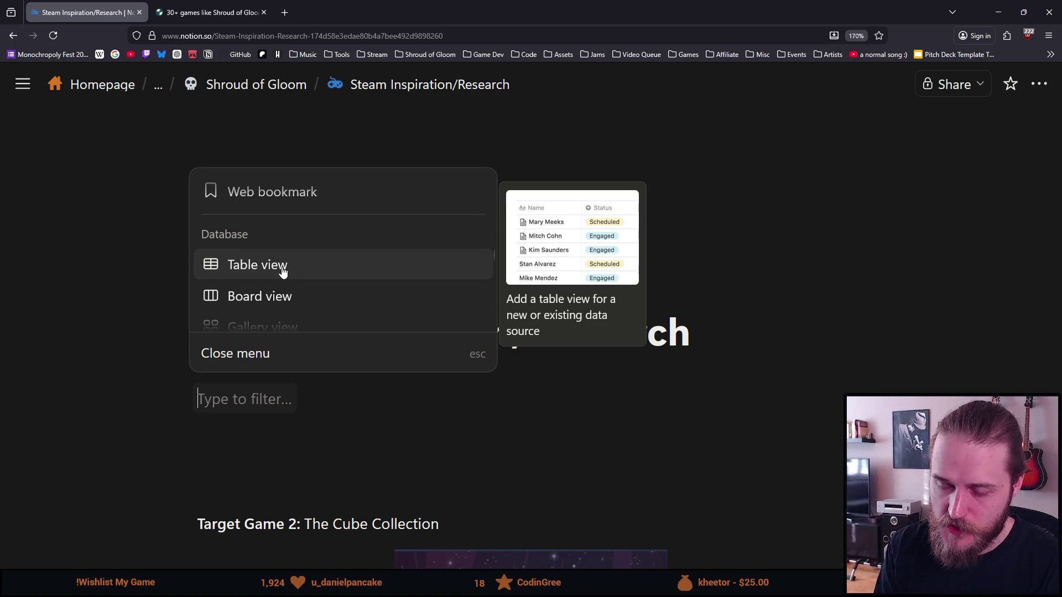
{"action": "scroll", "coordinate": [284, 275], "scroll_direction": "down", "scroll_amount": 2}
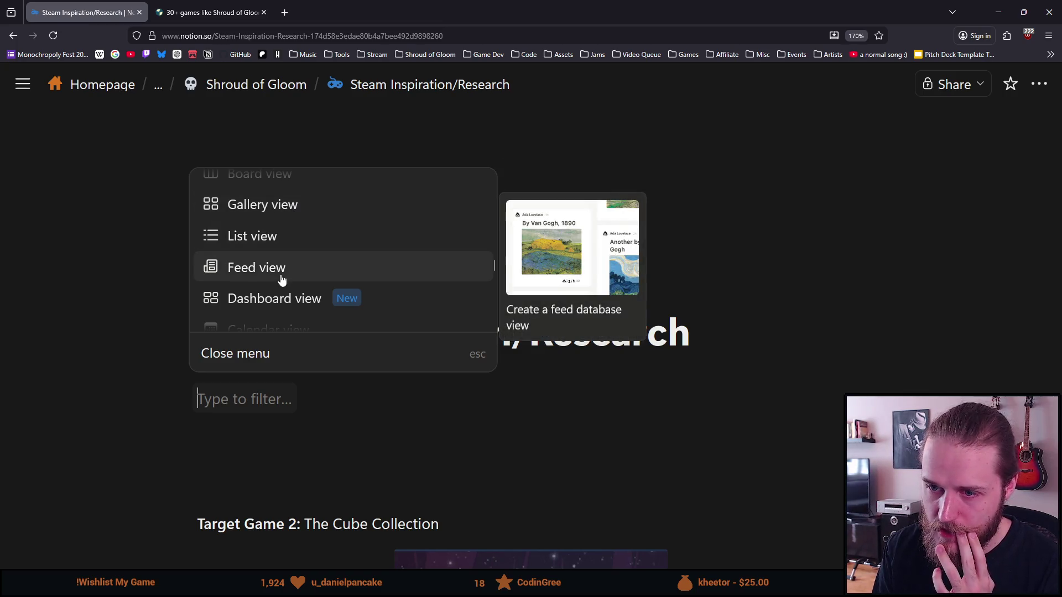
{"action": "scroll", "coordinate": [271, 306], "scroll_direction": "down", "scroll_amount": 2}
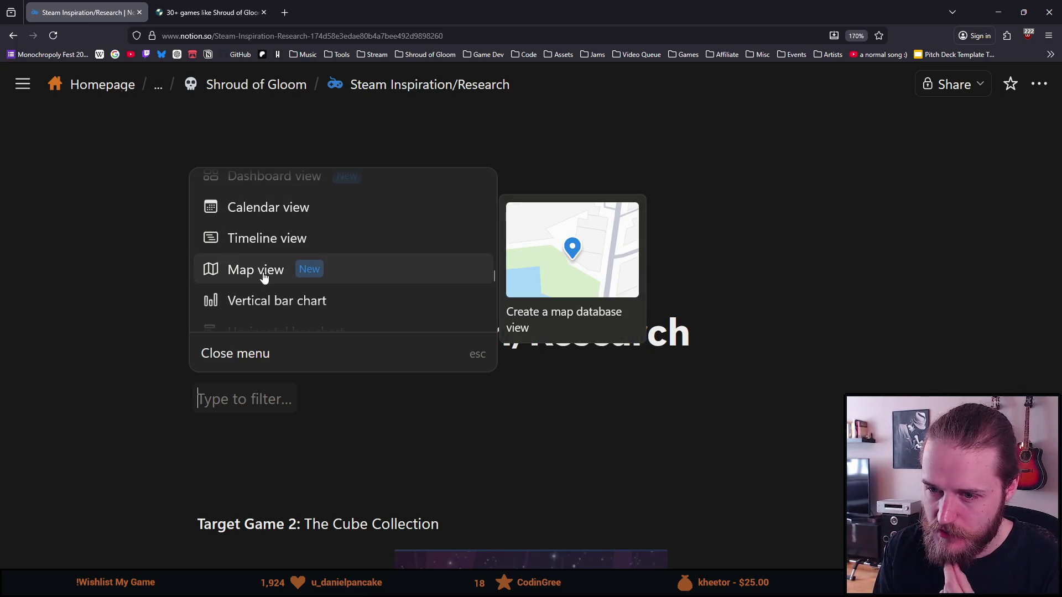
{"action": "scroll", "coordinate": [264, 276], "scroll_direction": "down", "scroll_amount": 2}
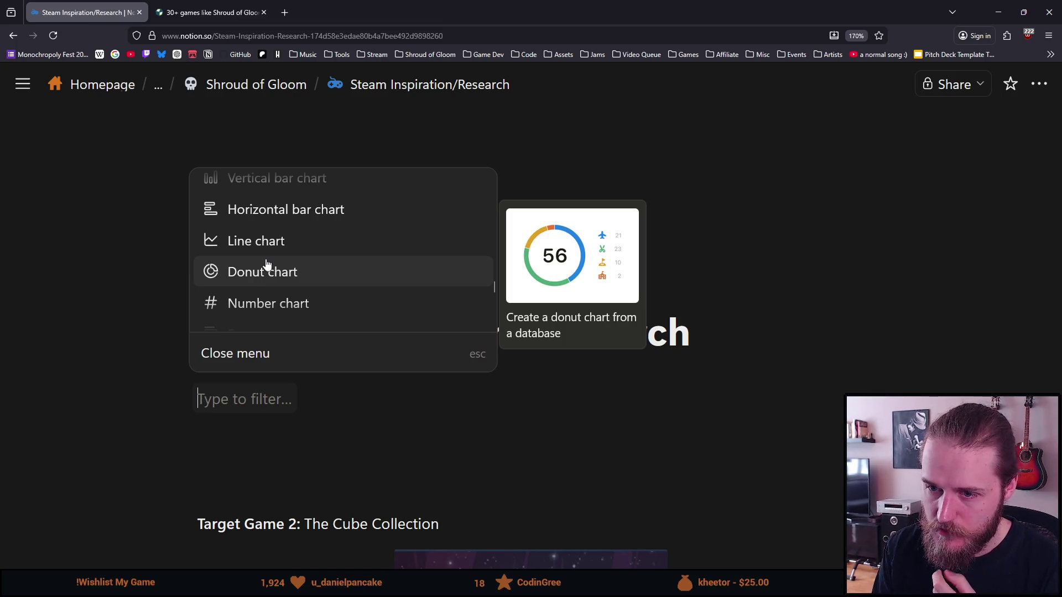
{"action": "scroll", "coordinate": [266, 264], "scroll_direction": "down", "scroll_amount": 2}
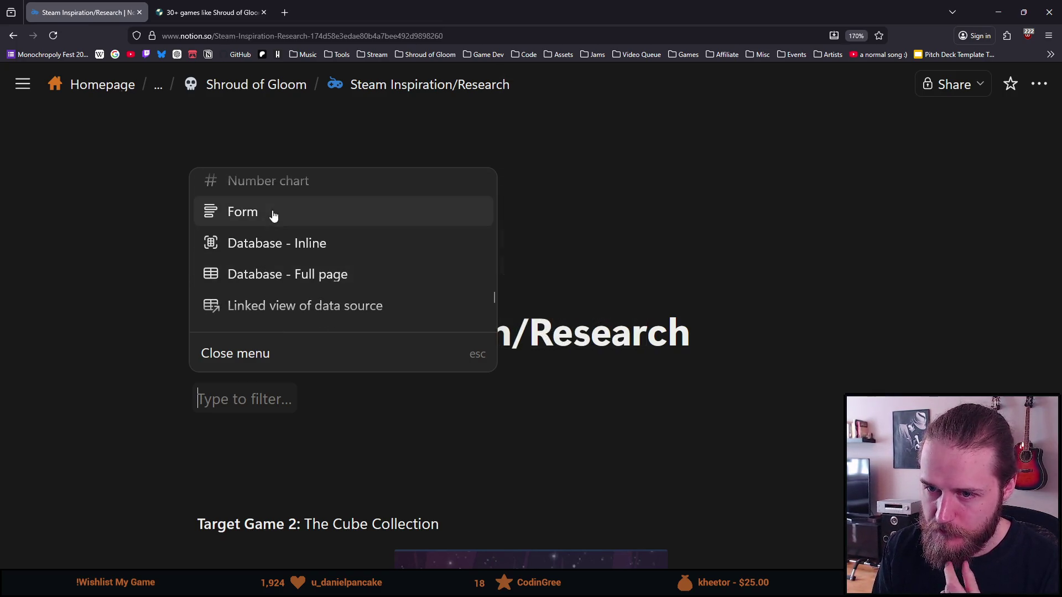
{"action": "scroll", "coordinate": [257, 274], "scroll_direction": "down", "scroll_amount": 2}
{"action": "scroll", "coordinate": [258, 273], "scroll_direction": "down", "scroll_amount": 4}
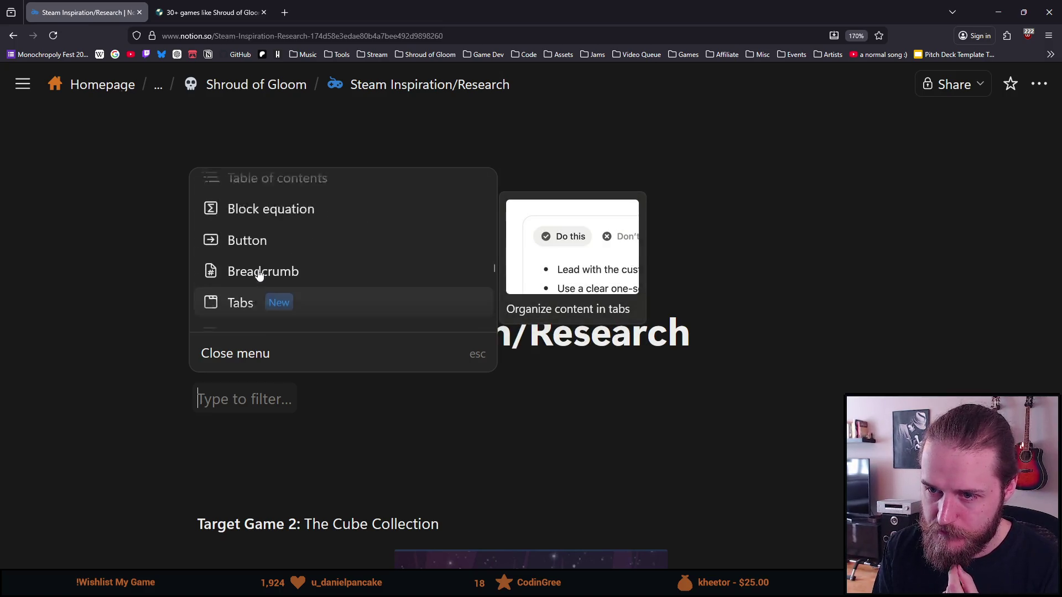
{"action": "scroll", "coordinate": [276, 271], "scroll_direction": "down", "scroll_amount": 6}
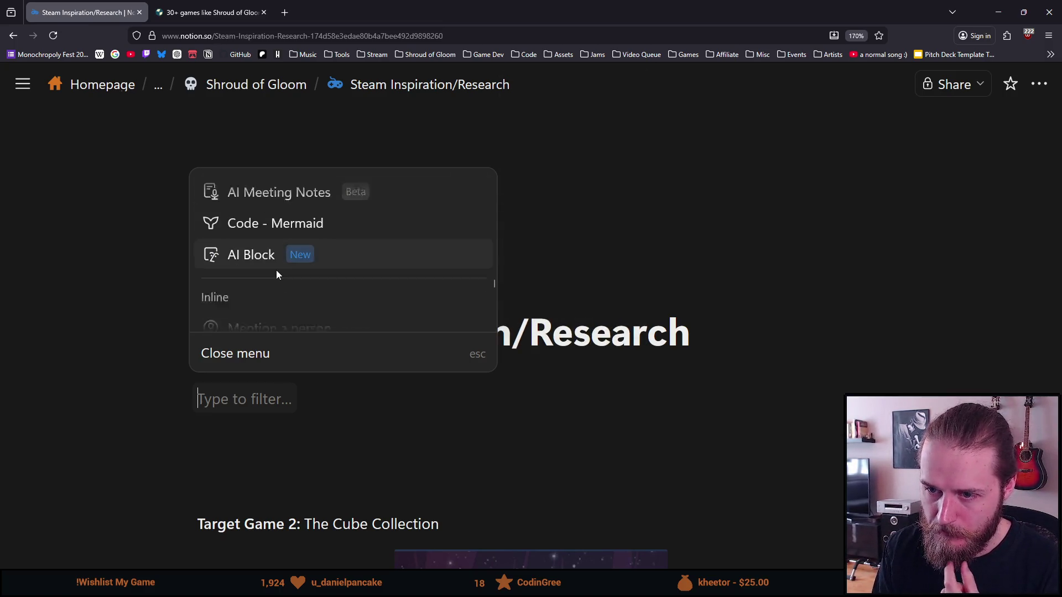
{"action": "scroll", "coordinate": [279, 274], "scroll_direction": "down", "scroll_amount": 8}
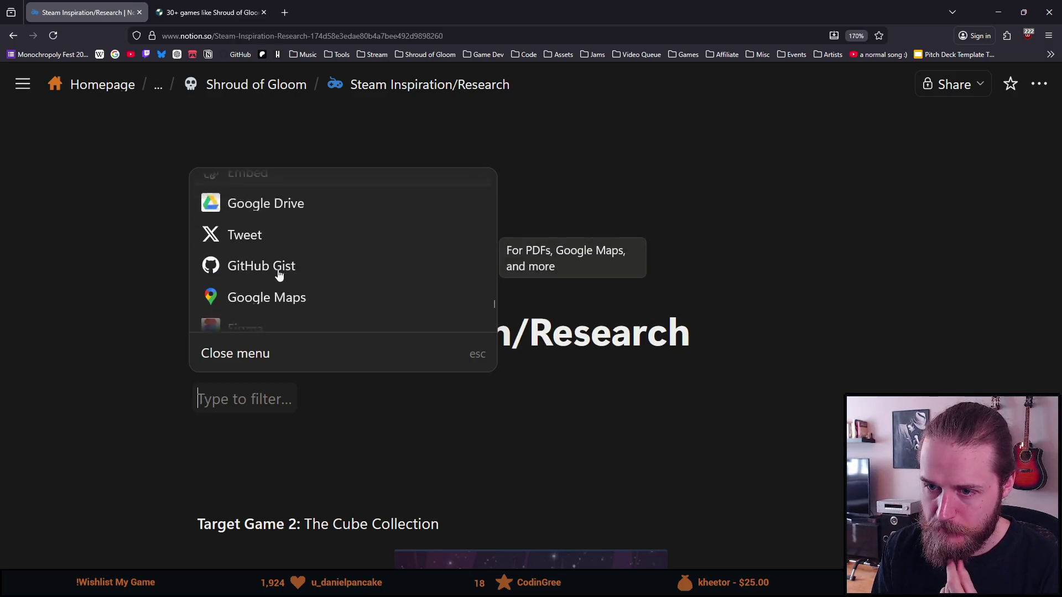
{"action": "scroll", "coordinate": [281, 271], "scroll_direction": "up", "scroll_amount": 10}
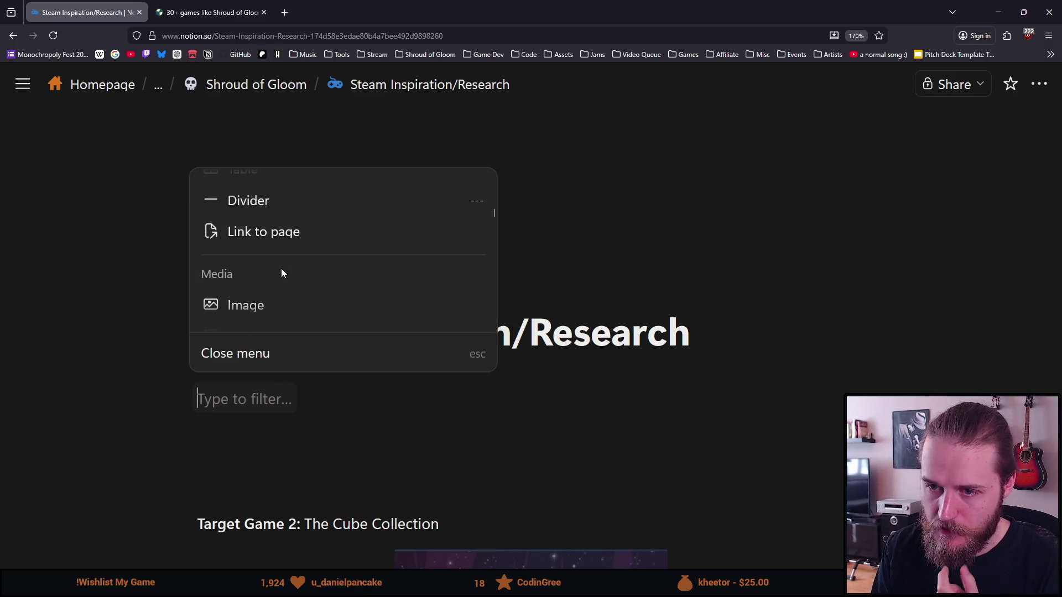
{"action": "scroll", "coordinate": [281, 272], "scroll_direction": "down", "scroll_amount": 8}
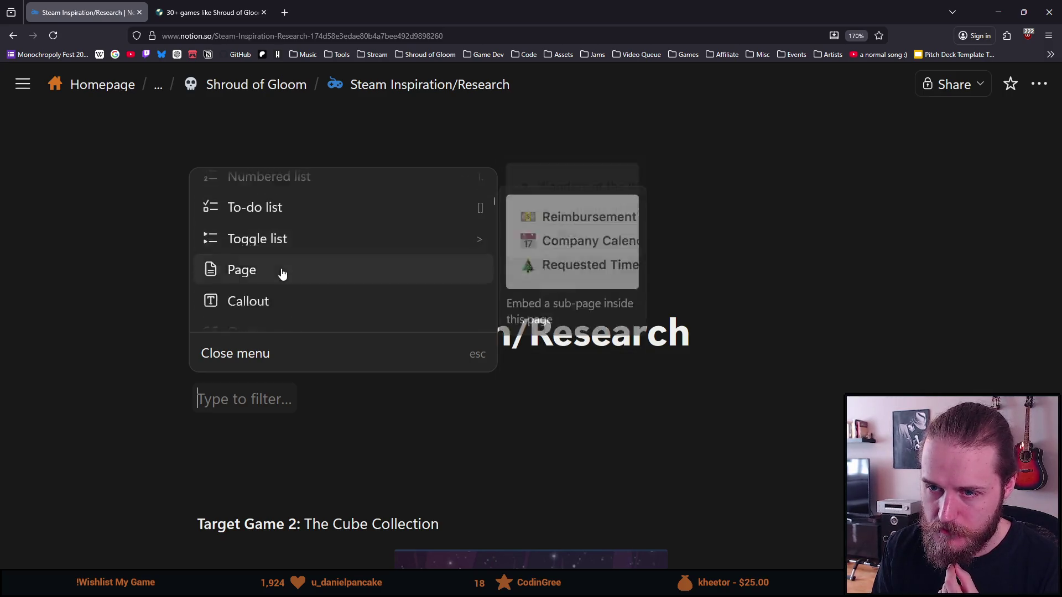
{"action": "scroll", "coordinate": [279, 282], "scroll_direction": "up", "scroll_amount": 3}
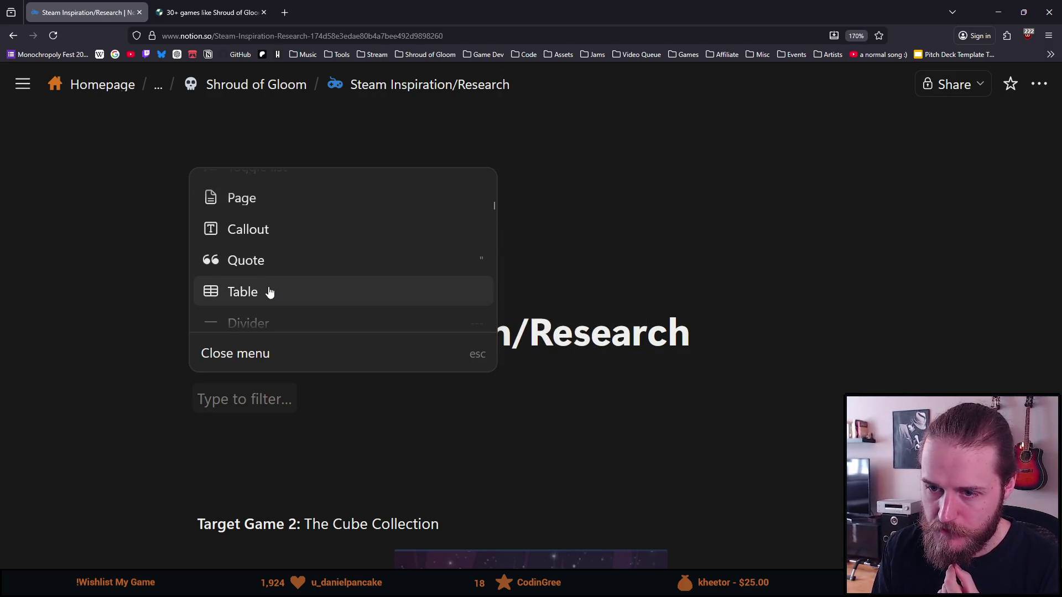
{"action": "left_click", "coordinate": [278, 291]}
{"action": "scroll", "coordinate": [299, 254], "scroll_direction": "down", "scroll_amount": 4}
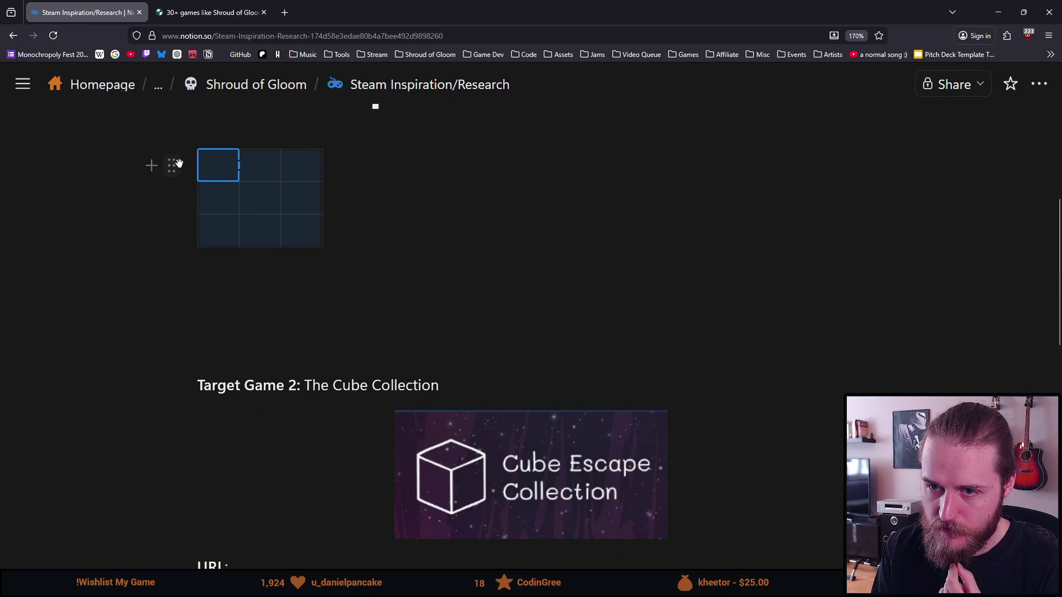
- Add a fourth column to the new table
{"action": "left_click", "coordinate": [173, 166]}
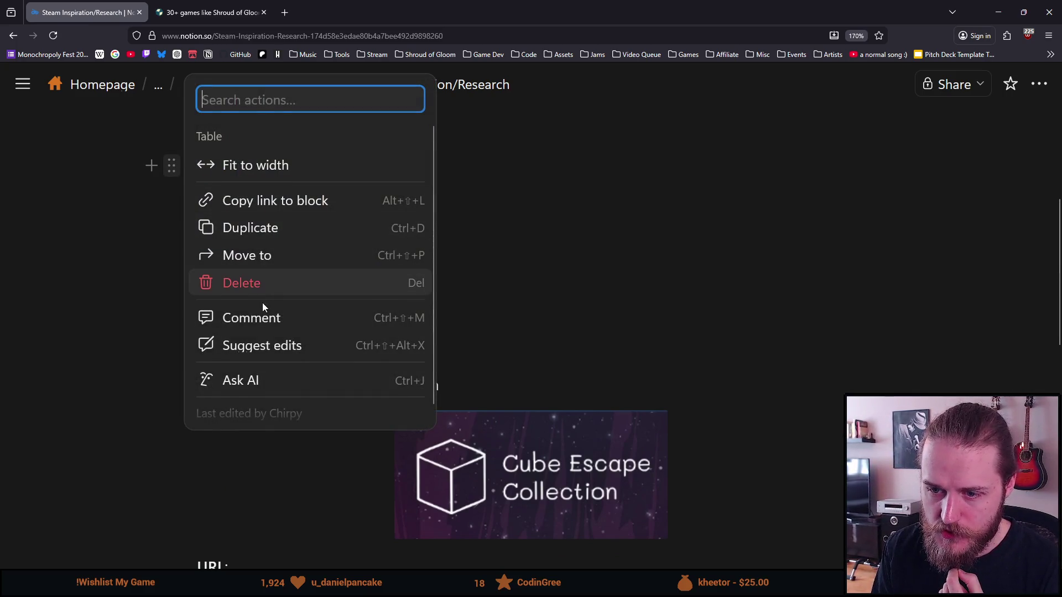
{"action": "scroll", "coordinate": [262, 303], "scroll_direction": "down", "scroll_amount": 1}
{"action": "left_click", "coordinate": [125, 280]}
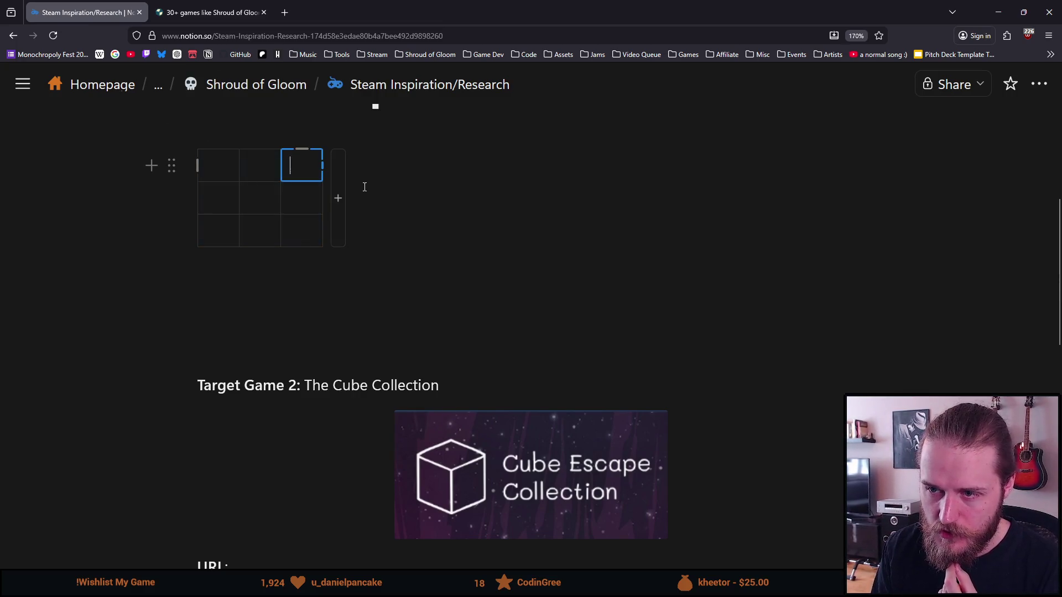
{"action": "left_click", "coordinate": [336, 199]}
{"action": "left_click", "coordinate": [359, 166]}
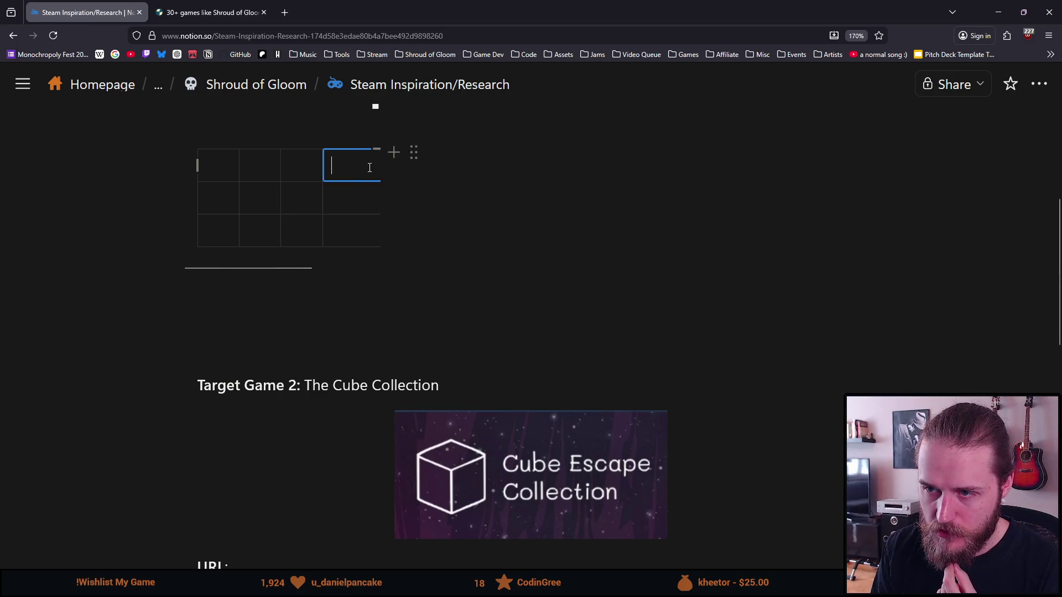
{"action": "scroll", "coordinate": [320, 175], "scroll_direction": "up", "scroll_amount": 3}
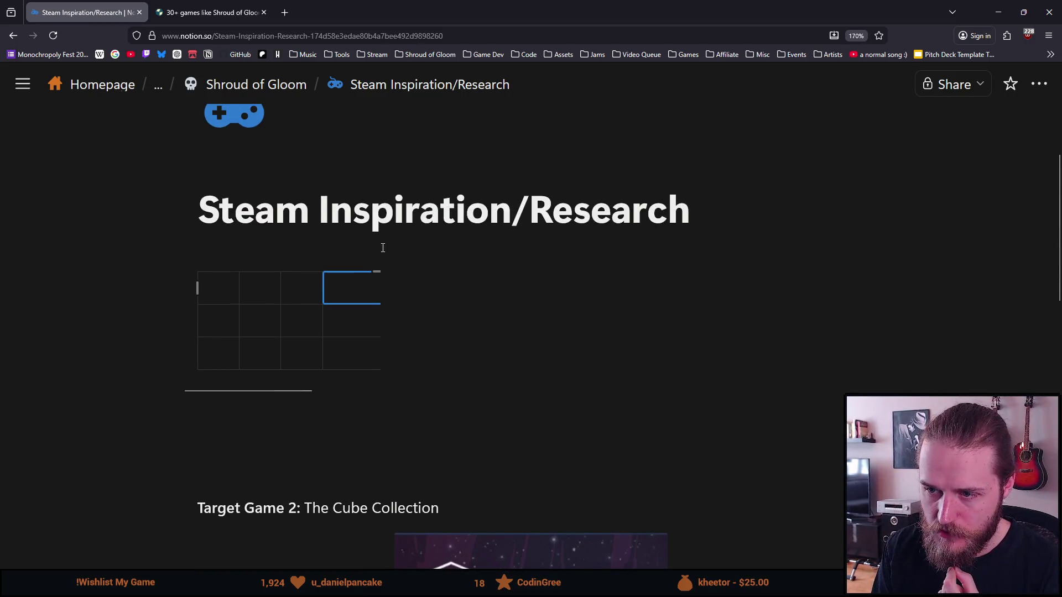
- Look over the actions for the empty block below the table without changing anything
{"action": "left_click", "coordinate": [412, 276]}
{"action": "mouse_move", "coordinate": [237, 216]}
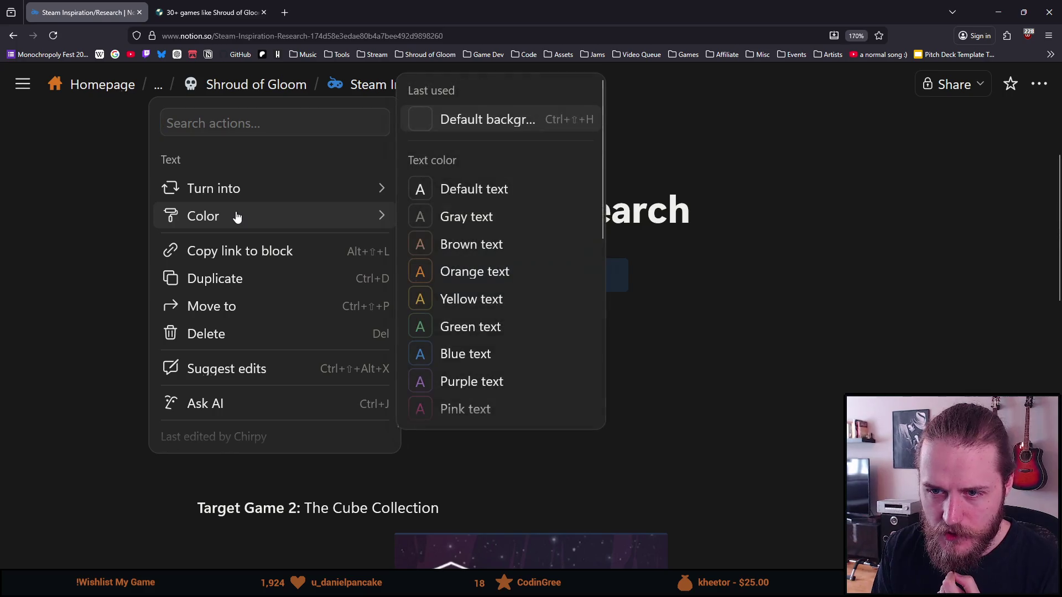
{"action": "mouse_move", "coordinate": [247, 197]}
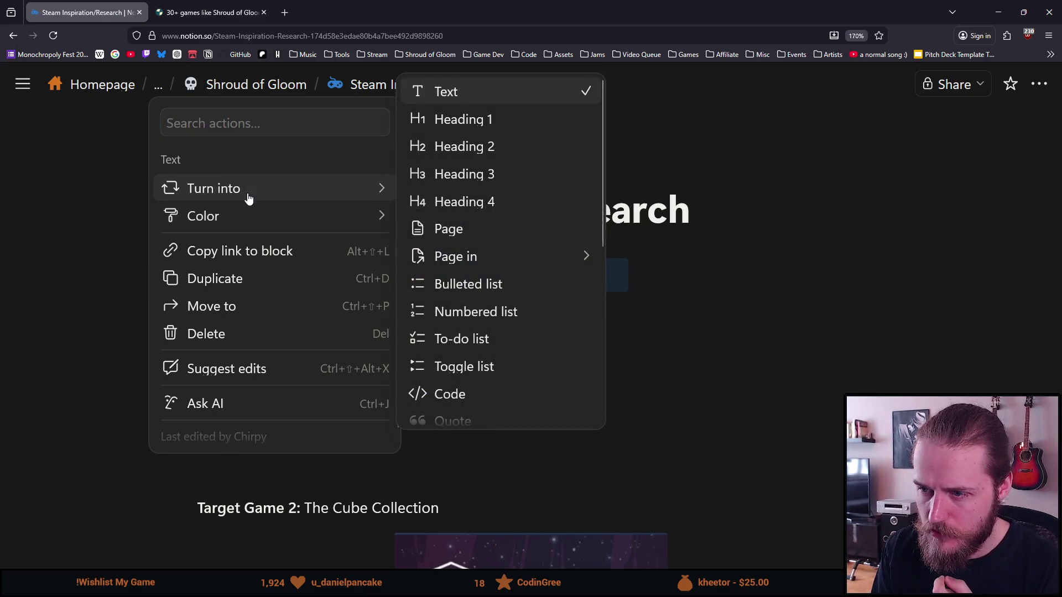
{"action": "scroll", "coordinate": [508, 210], "scroll_direction": "down", "scroll_amount": 5}
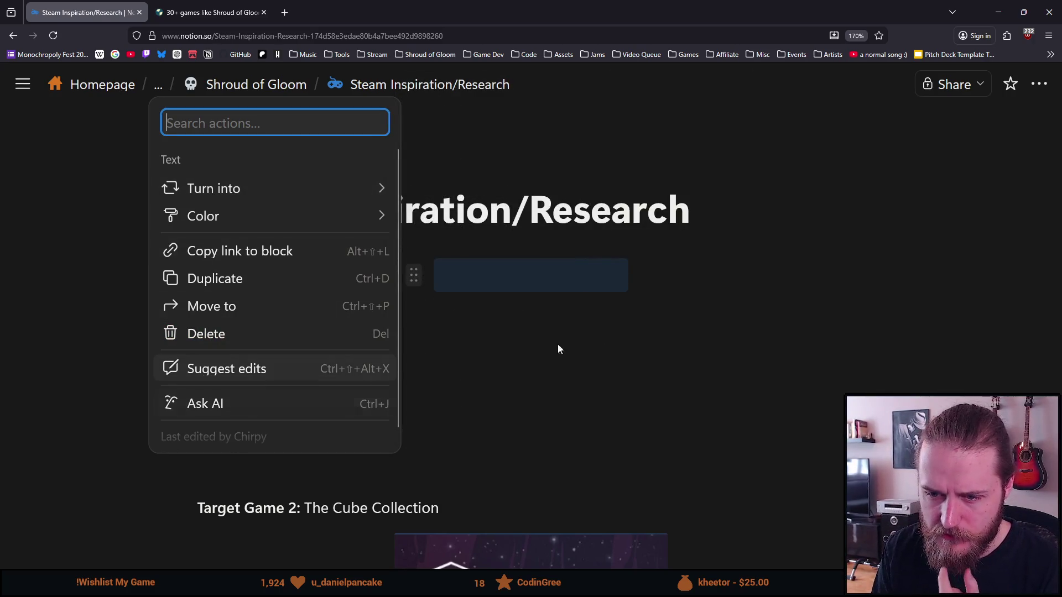
{"action": "left_click", "coordinate": [533, 422]}
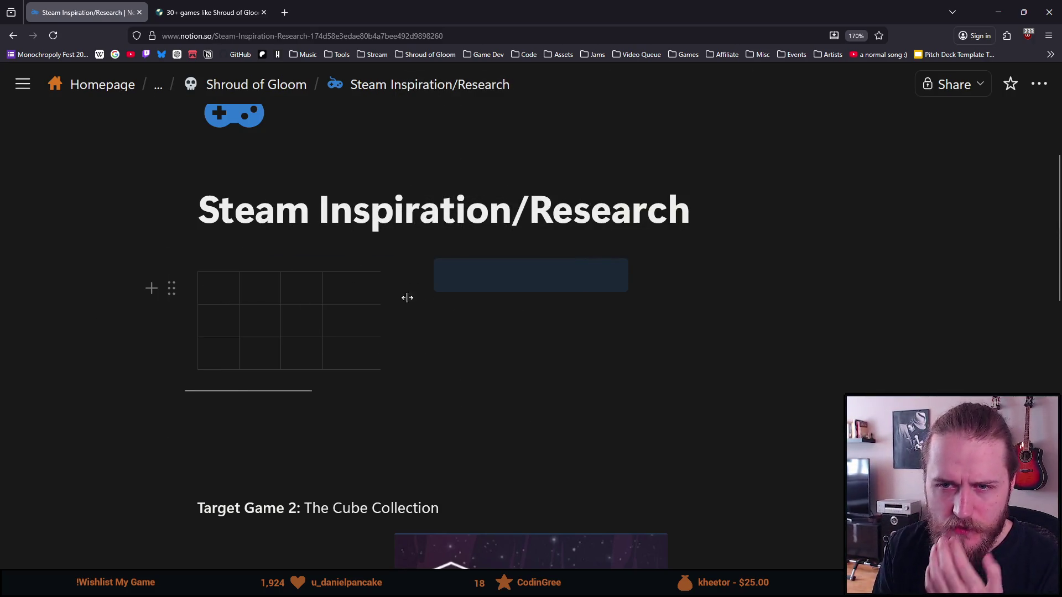
{"action": "left_click", "coordinate": [252, 423]}
{"action": "left_click", "coordinate": [172, 429]}
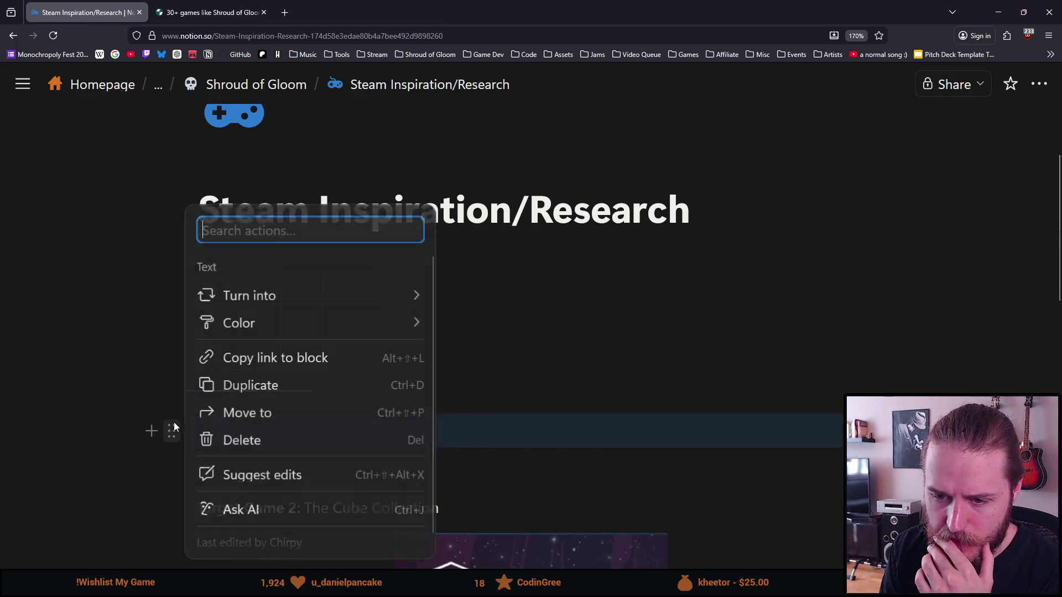
- Browse the insert-block list from the empty line below the table, then dismiss it
{"action": "left_click", "coordinate": [151, 431]}
{"action": "left_click", "coordinate": [151, 431]}
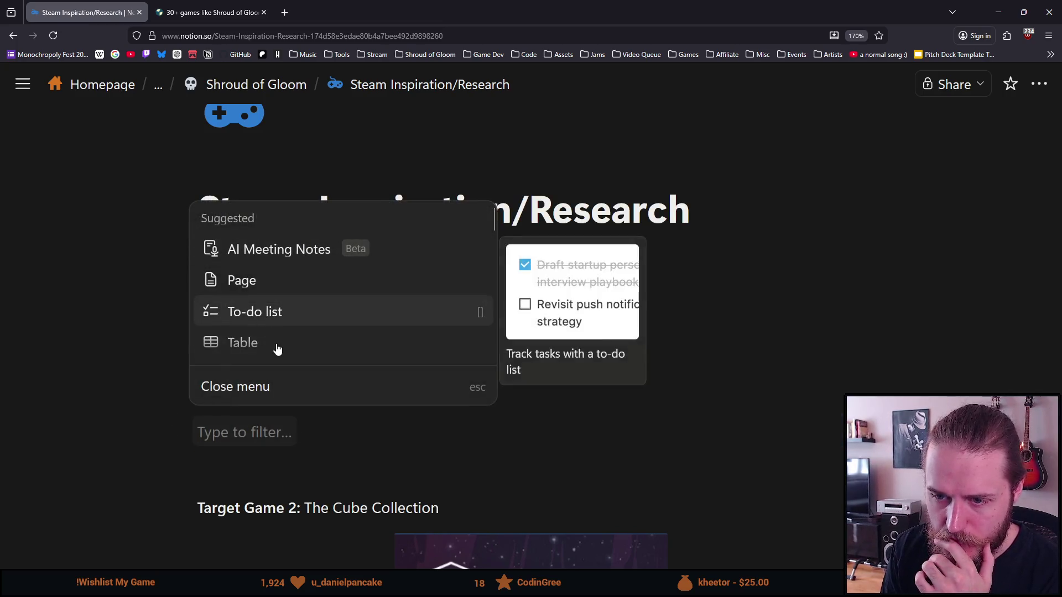
{"action": "scroll", "coordinate": [282, 347], "scroll_direction": "down", "scroll_amount": 5}
{"action": "scroll", "coordinate": [305, 311], "scroll_direction": "down", "scroll_amount": 2}
{"action": "scroll", "coordinate": [304, 310], "scroll_direction": "up", "scroll_amount": 2}
{"action": "scroll", "coordinate": [293, 309], "scroll_direction": "up", "scroll_amount": 2}
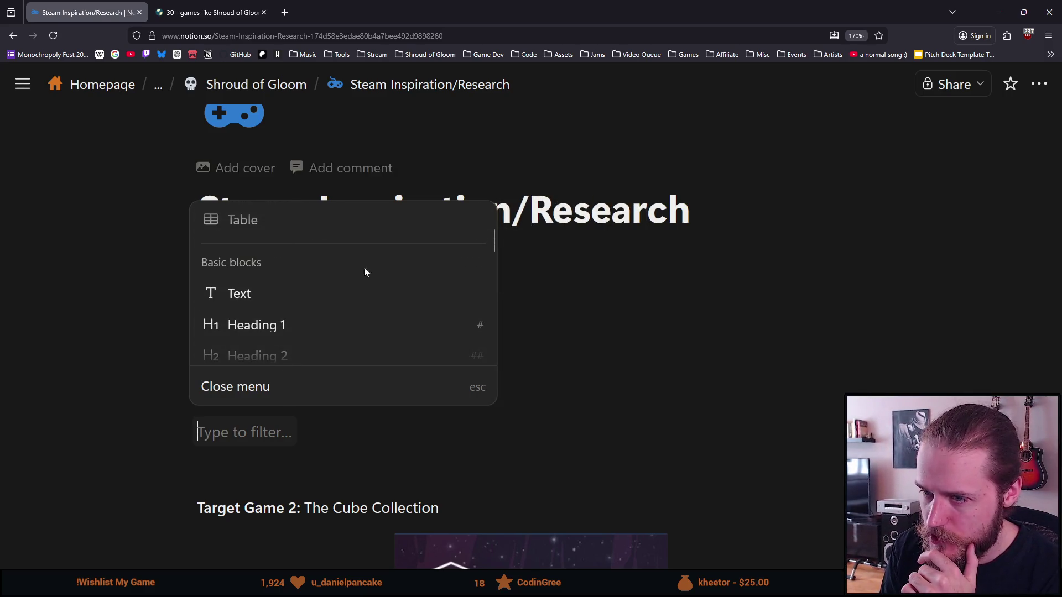
{"action": "left_click", "coordinate": [431, 234]}
- Select the table block and bring up its actions menu
{"action": "left_click", "coordinate": [206, 278]}
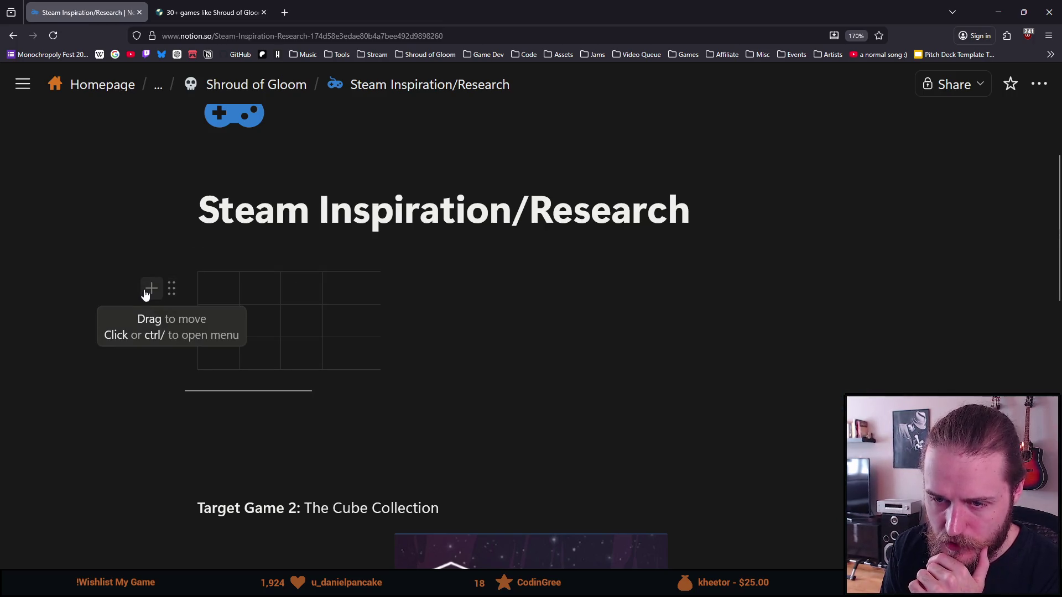
{"action": "left_click", "coordinate": [149, 293]}
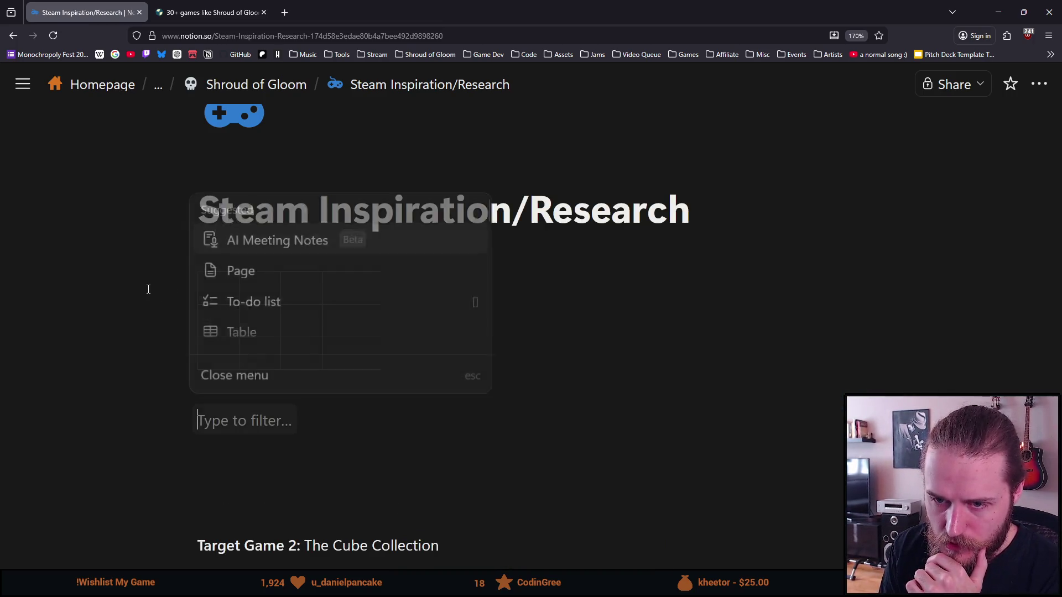
{"action": "key", "text": "Escape"}
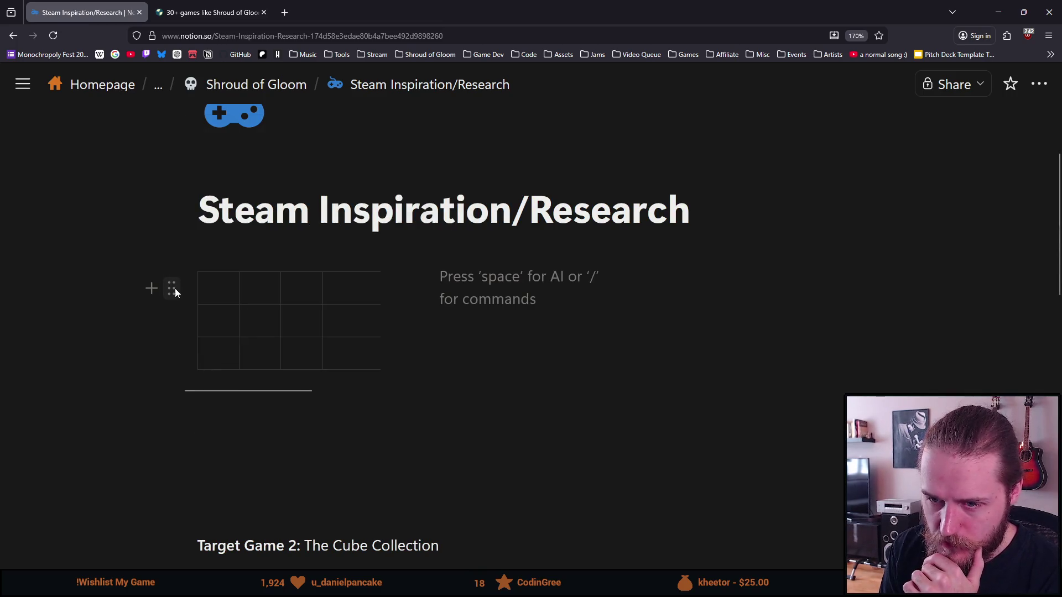
{"action": "left_click", "coordinate": [173, 287]}
{"action": "key", "text": "Escape"}
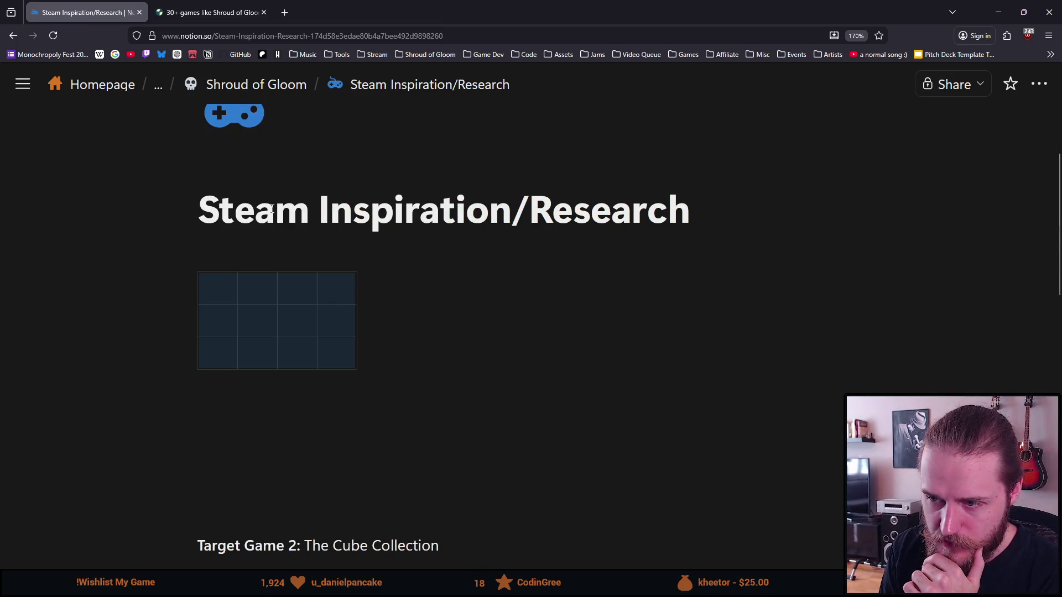
{"action": "left_click", "coordinate": [171, 288]}
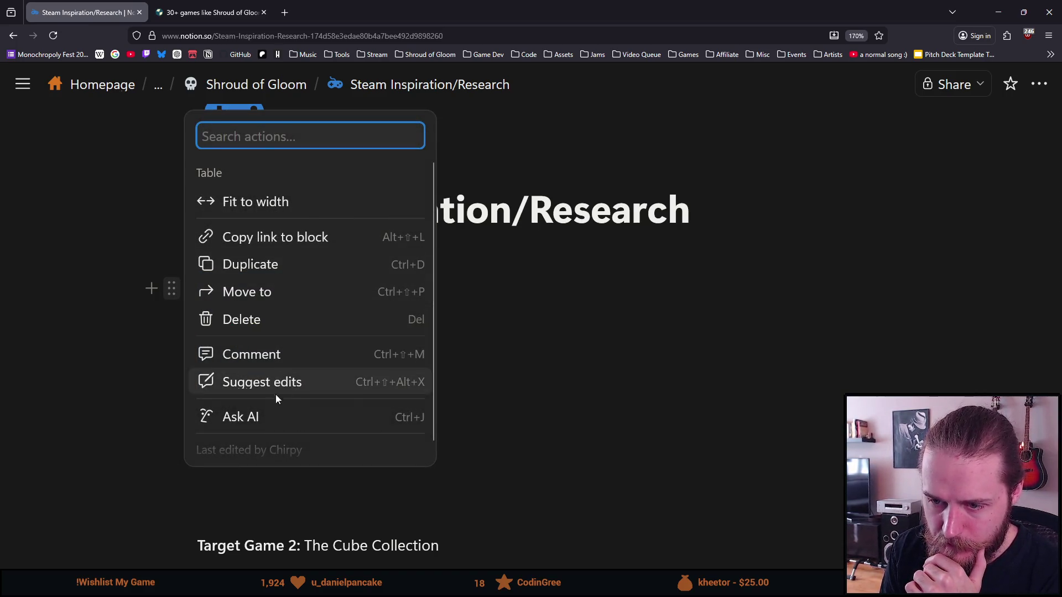
{"action": "scroll", "coordinate": [213, 381], "scroll_direction": "down", "scroll_amount": 1}
{"action": "scroll", "coordinate": [297, 379], "scroll_direction": "up", "scroll_amount": 1}
{"action": "left_click", "coordinate": [100, 415]}
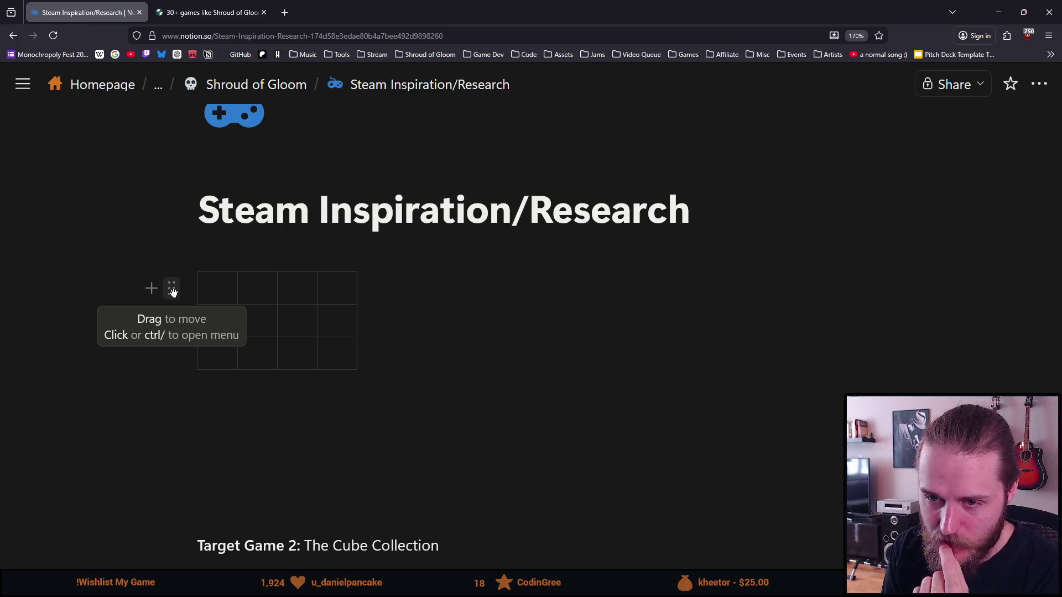
{"action": "left_click", "coordinate": [173, 290]}
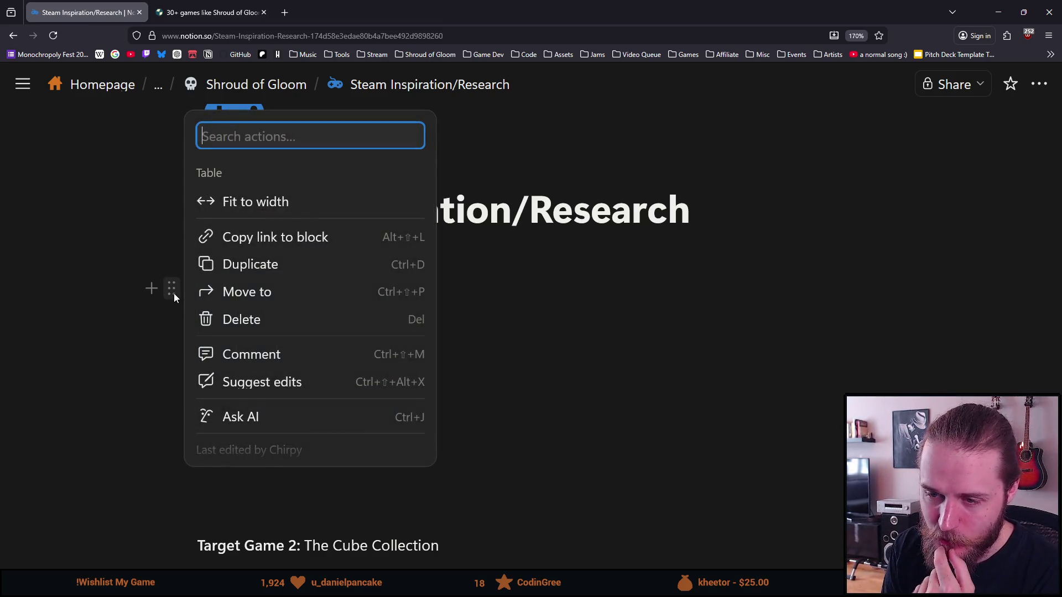
{"action": "scroll", "coordinate": [248, 293], "scroll_direction": "down", "scroll_amount": 1}
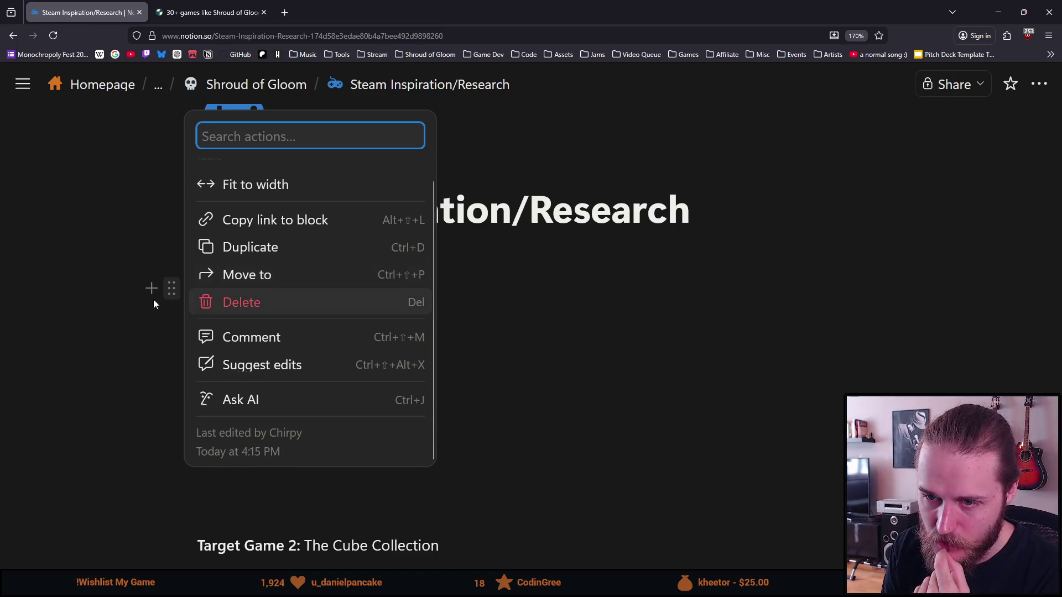
{"action": "left_click", "coordinate": [135, 331]}
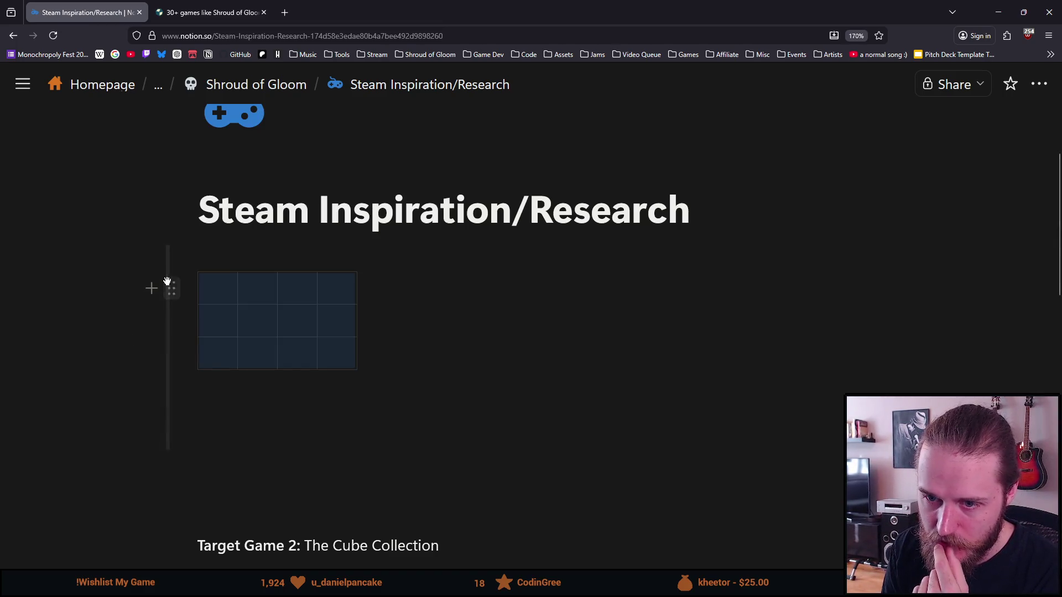
{"action": "left_click", "coordinate": [172, 289]}
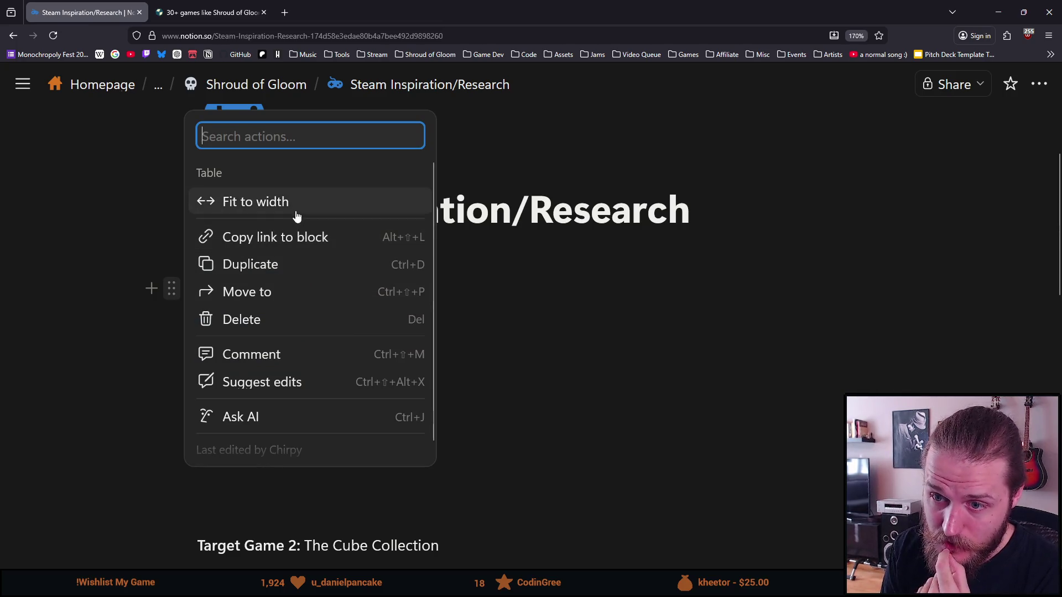
{"action": "left_click", "coordinate": [152, 356]}
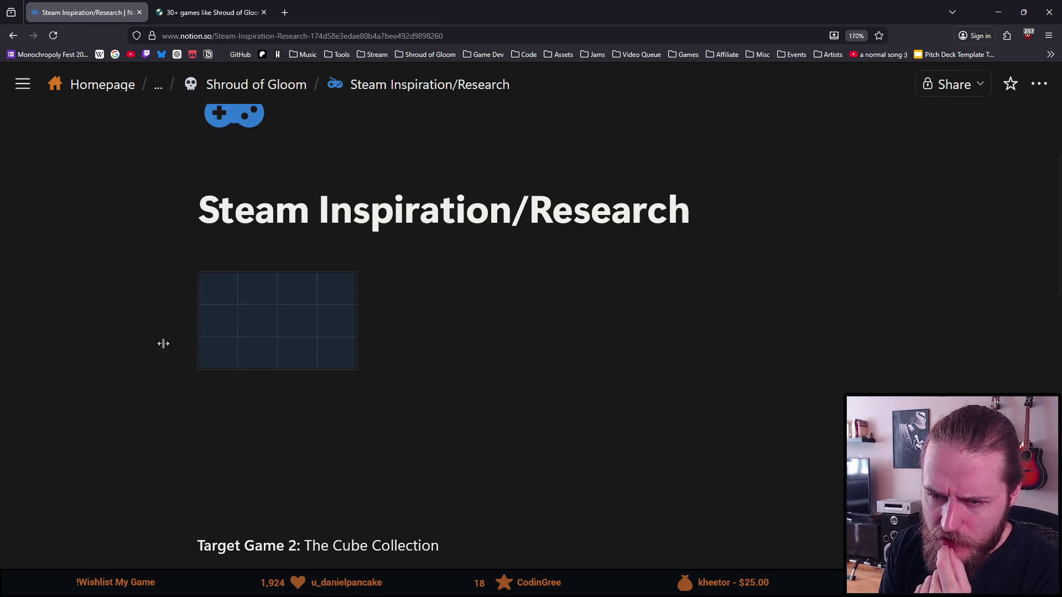
{"action": "left_click", "coordinate": [227, 268]}
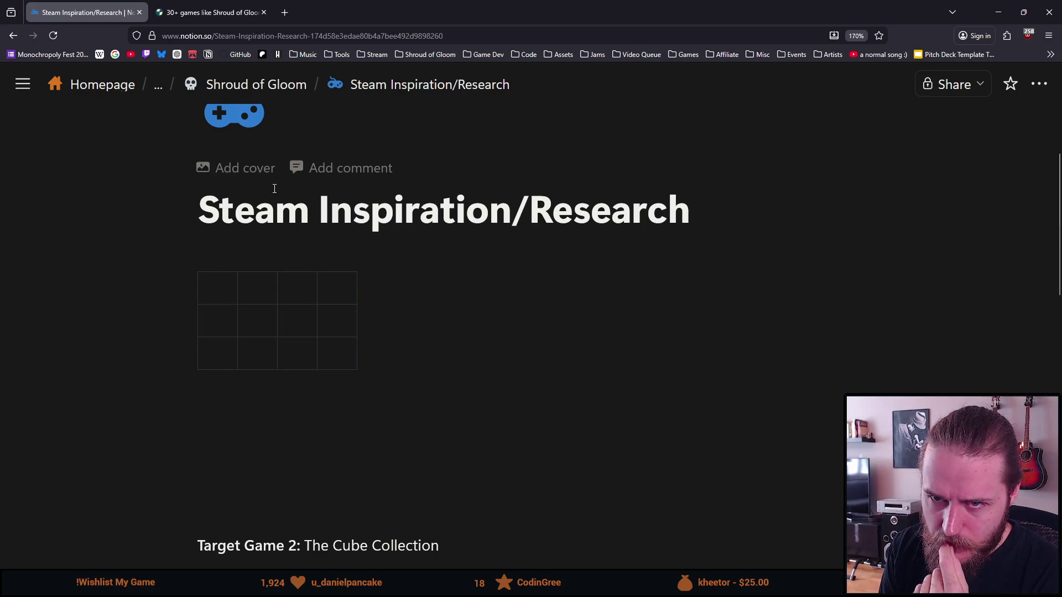
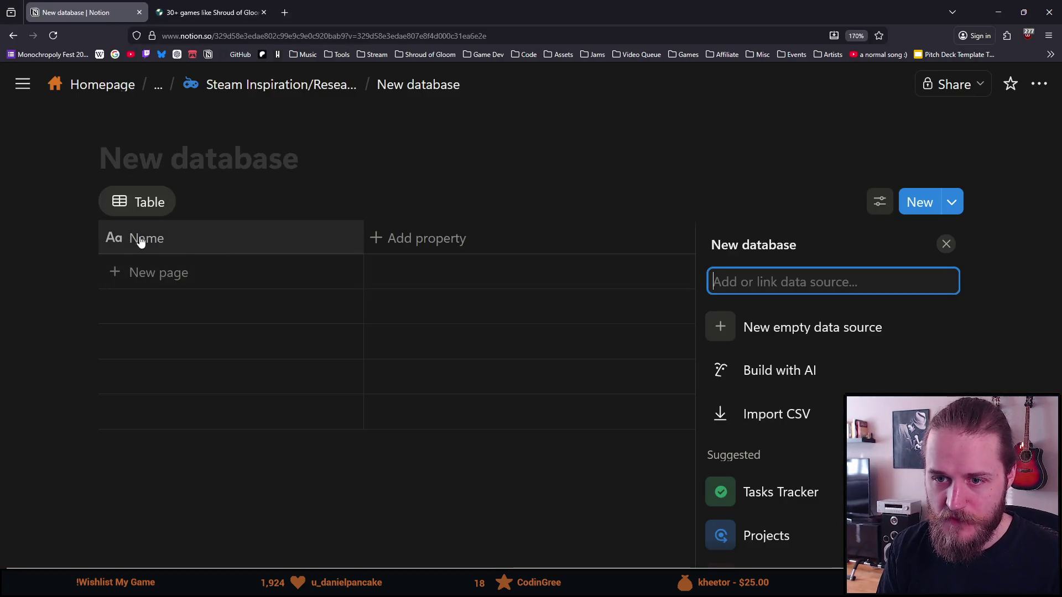
- Open the property menu for the new table's Name column
{"action": "left_click", "coordinate": [184, 240]}
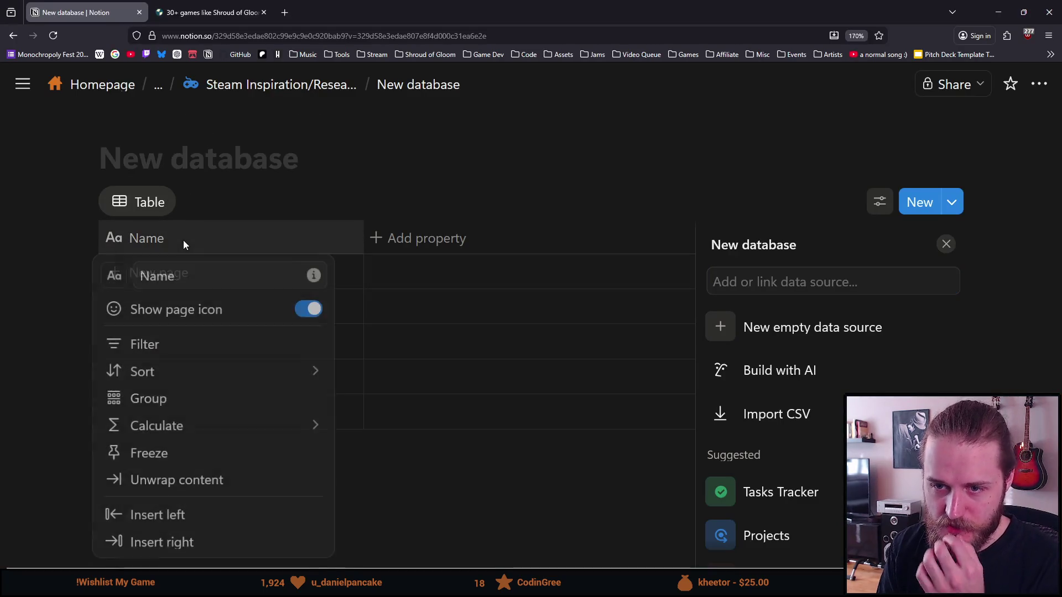
- Rename the Name column to 'Game Title'
{"action": "type", "text": "Game"}
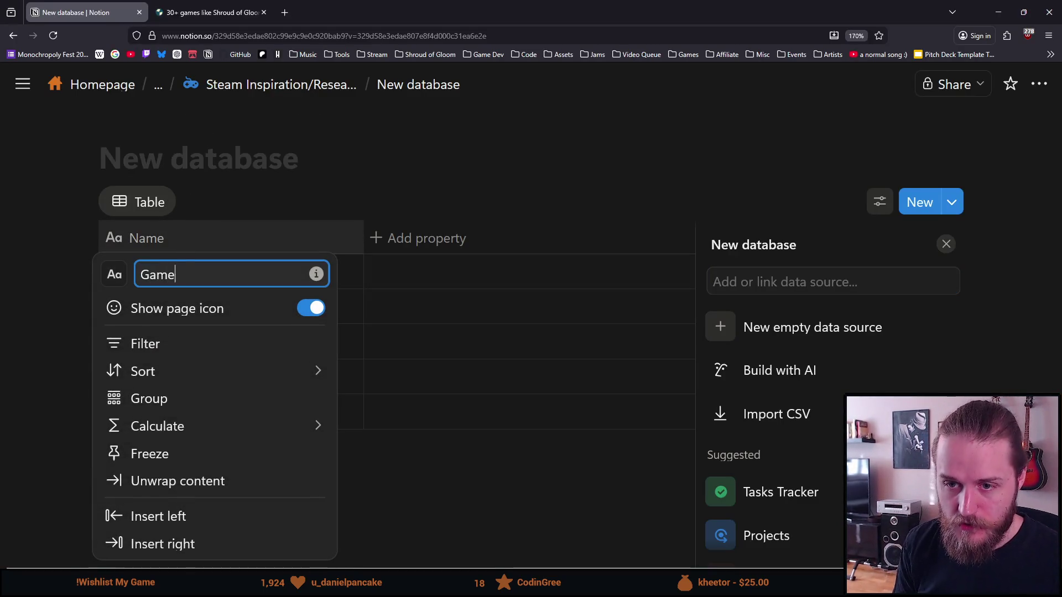
{"action": "type", "text": " Title"}
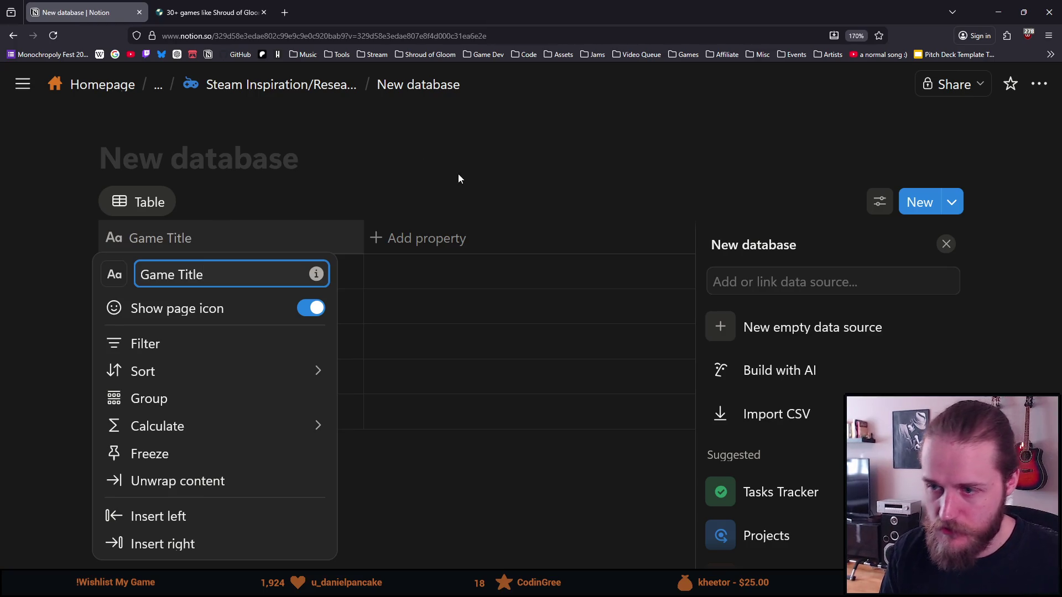
{"action": "left_click", "coordinate": [461, 170]}
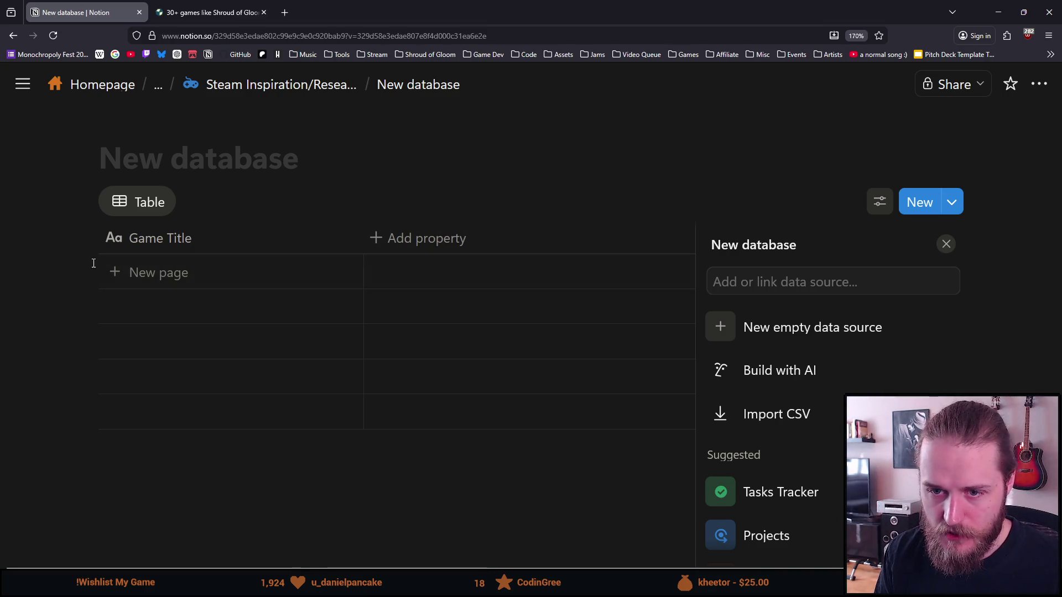
- Review the table's view settings and property list, then close the side panel
{"action": "left_click", "coordinate": [151, 204]}
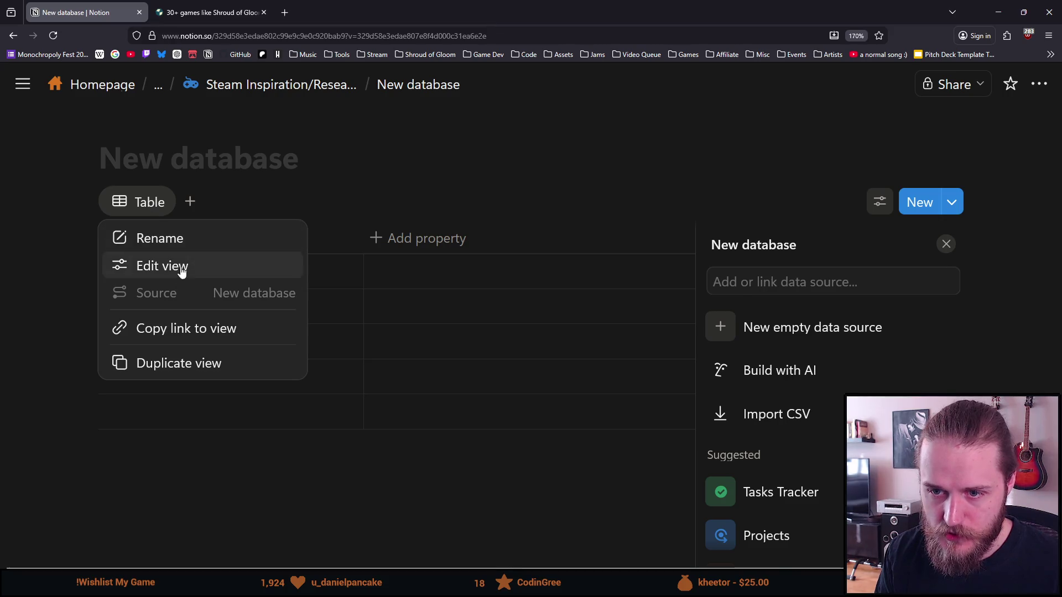
{"action": "left_click", "coordinate": [182, 269]}
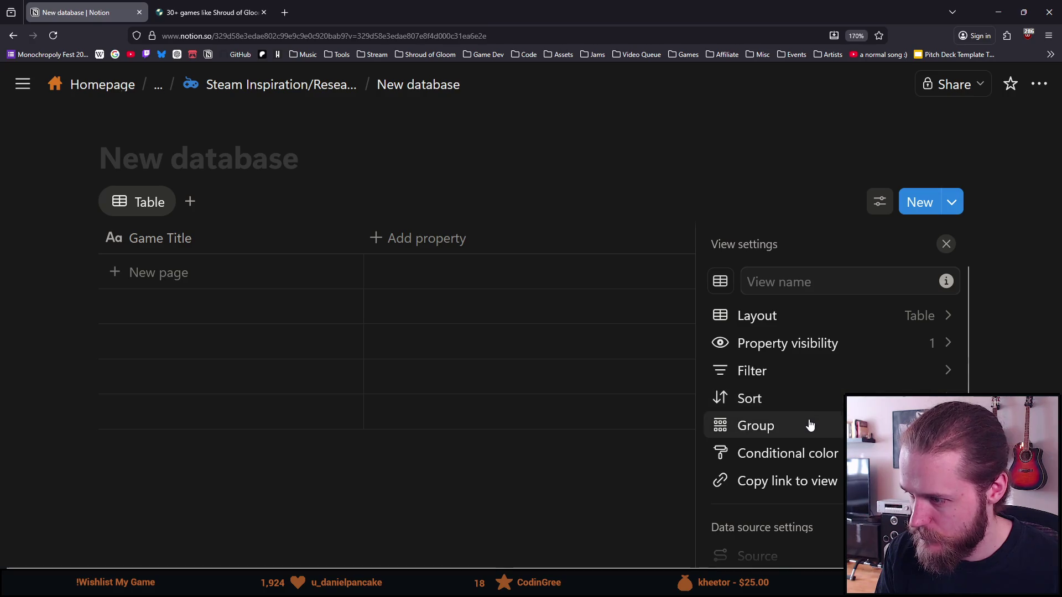
{"action": "scroll", "coordinate": [807, 426], "scroll_direction": "down", "scroll_amount": 3}
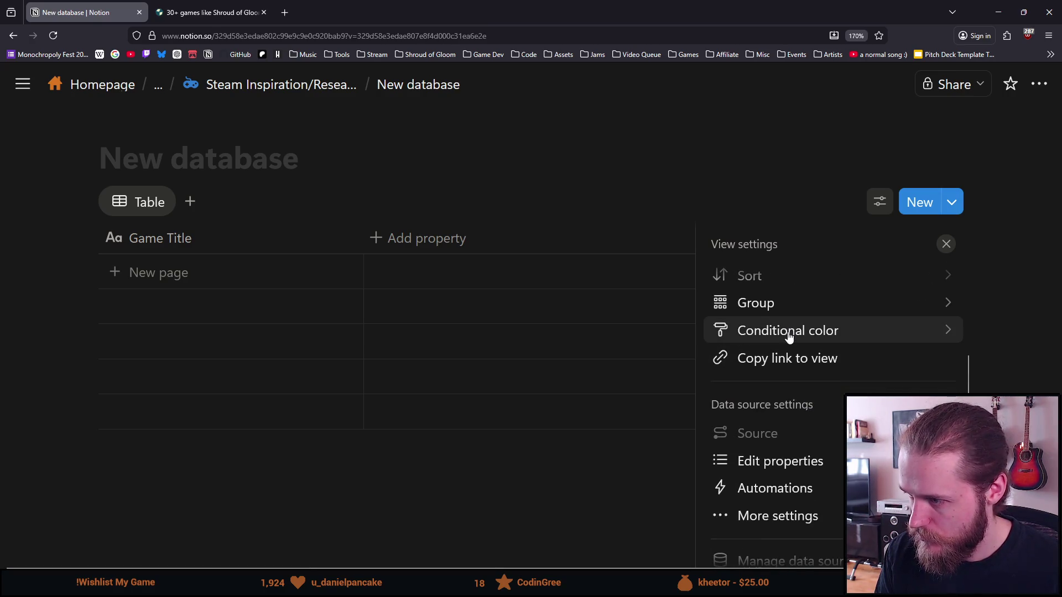
{"action": "scroll", "coordinate": [796, 426], "scroll_direction": "down", "scroll_amount": 1}
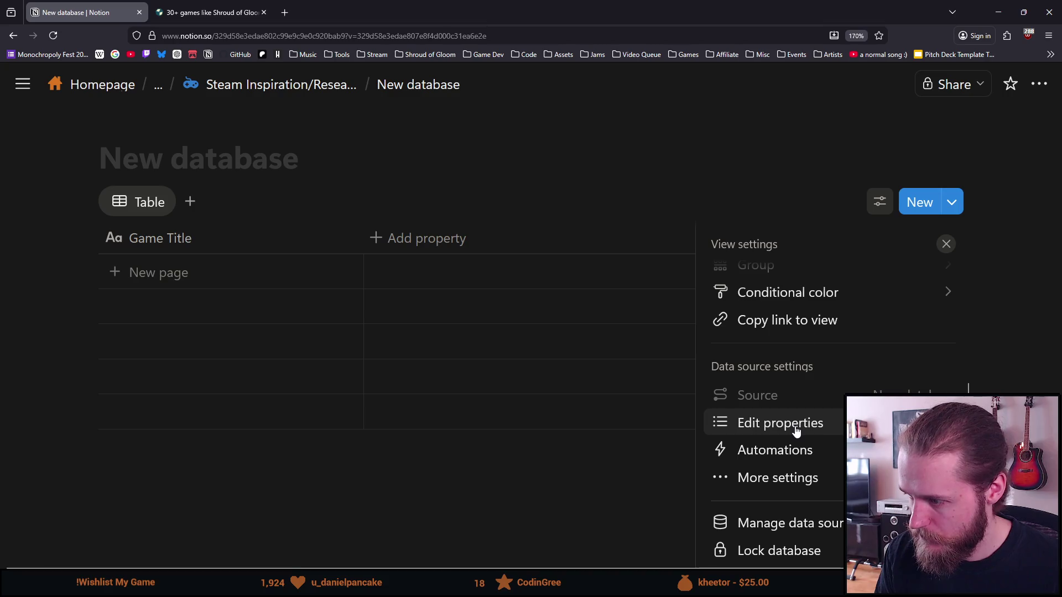
{"action": "left_click", "coordinate": [796, 430]}
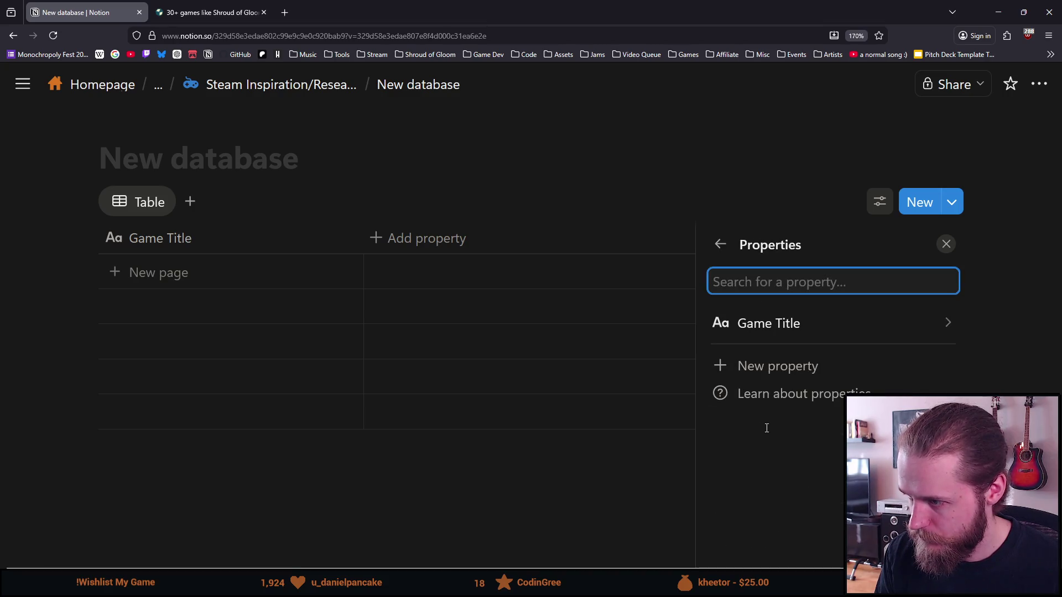
{"action": "left_click", "coordinate": [720, 244]}
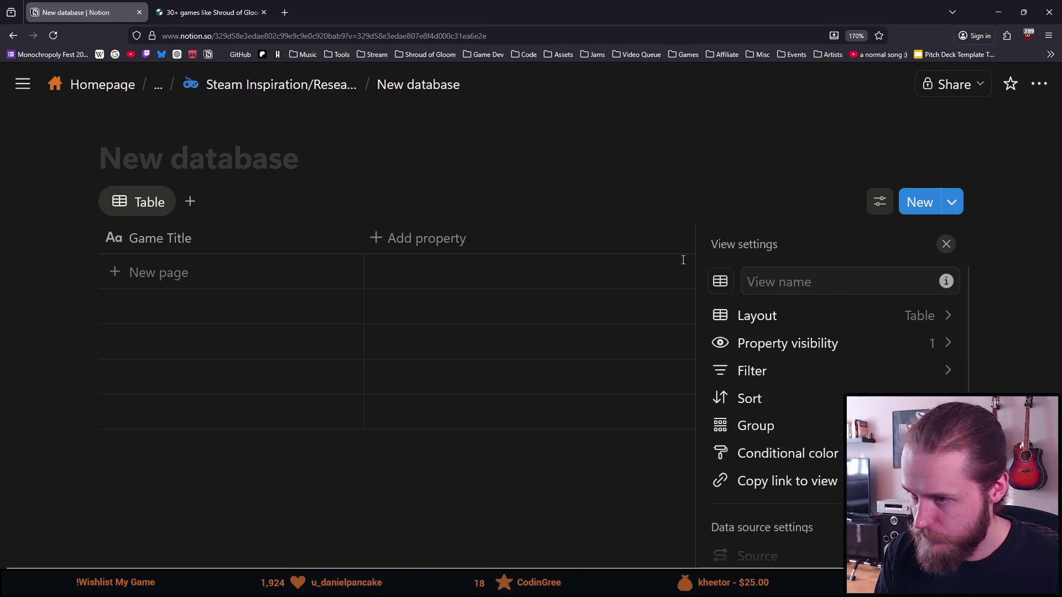
{"action": "left_click", "coordinate": [91, 240]}
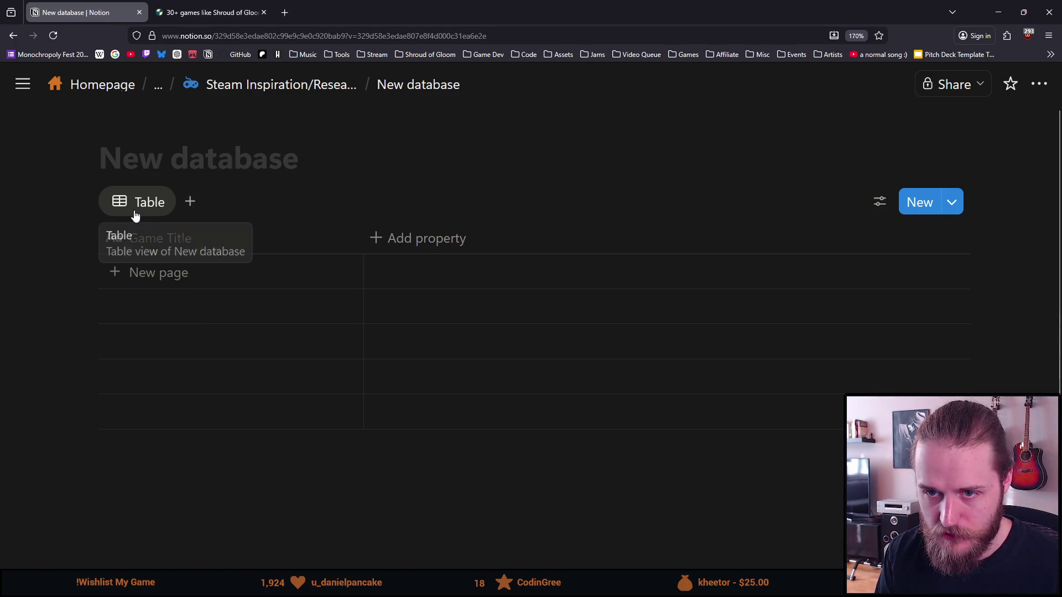
- Add a new text column named 'Description'
{"action": "left_click", "coordinate": [407, 242]}
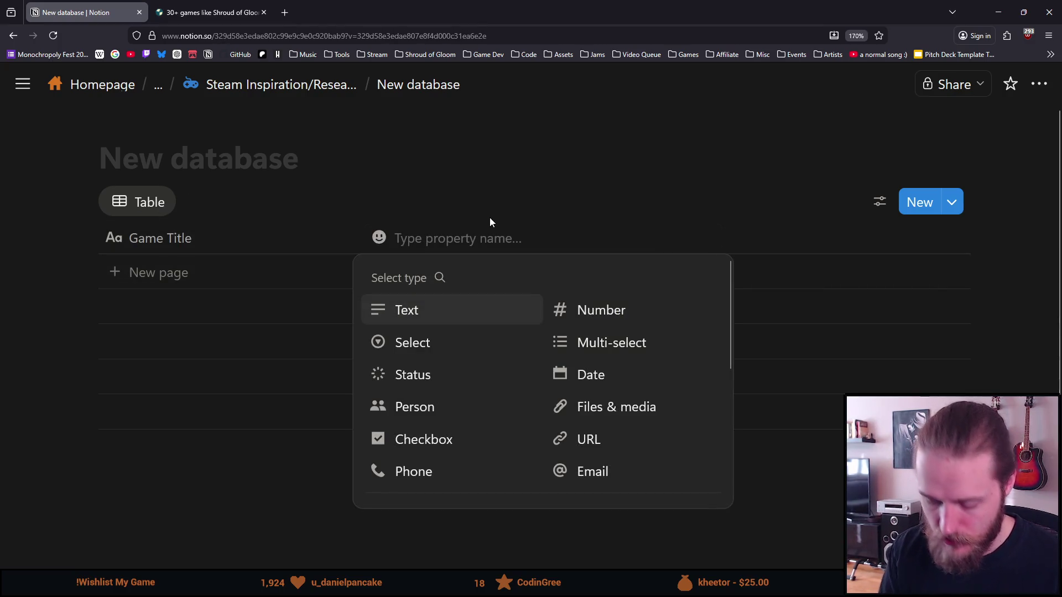
{"action": "type", "text": "Decrip"}
{"action": "key", "text": "BackSpace"}
{"action": "key", "text": "BackSpace"}
{"action": "key", "text": "BackSpace"}
{"action": "type", "text": "scription"}
{"action": "key", "text": "Return"}
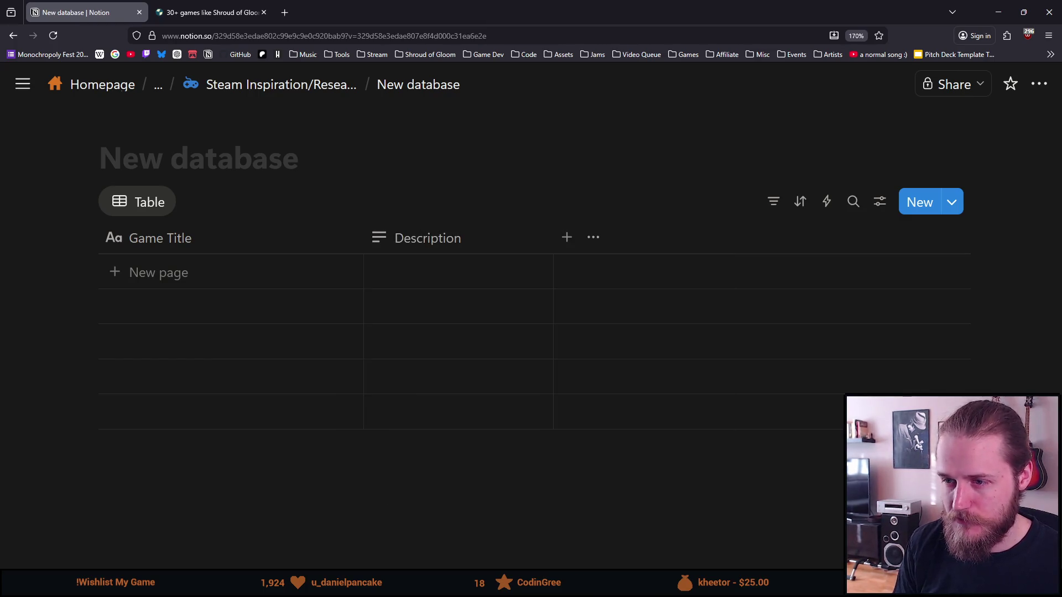
- Rename the Description column to 'Short Description'
{"action": "left_click", "coordinate": [455, 238]}
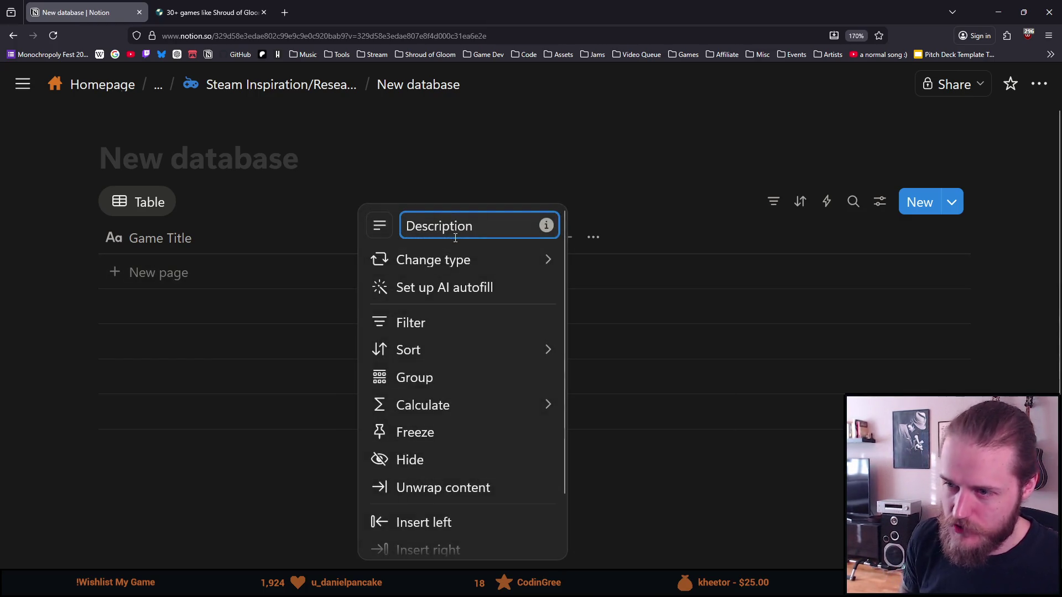
{"action": "type", "text": "Sgho"}
{"action": "key", "text": "BackSpace"}
{"action": "key", "text": "BackSpace"}
{"action": "key", "text": "BackSpace"}
{"action": "type", "text": "hort"}
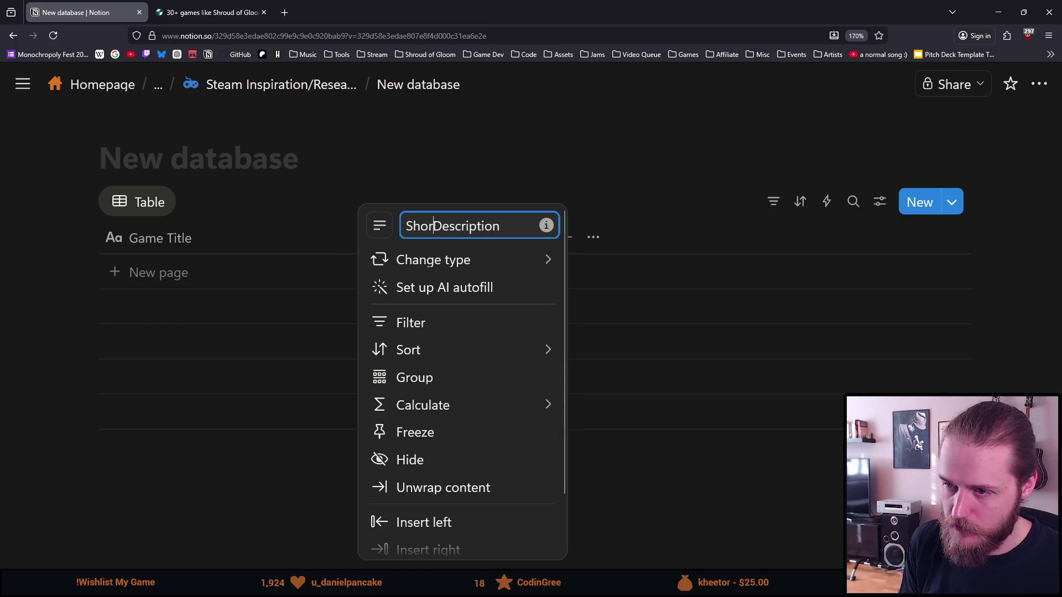
{"action": "left_click", "coordinate": [540, 143]}
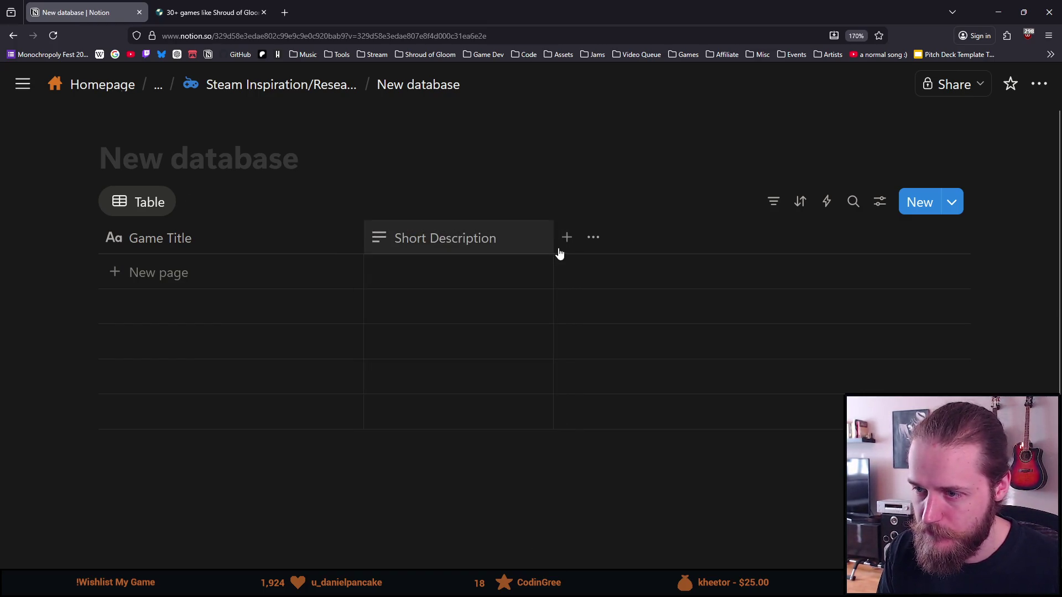
- Add a 'Tags' text column and glance at Short Description's type and icon options
{"action": "left_click", "coordinate": [568, 238]}
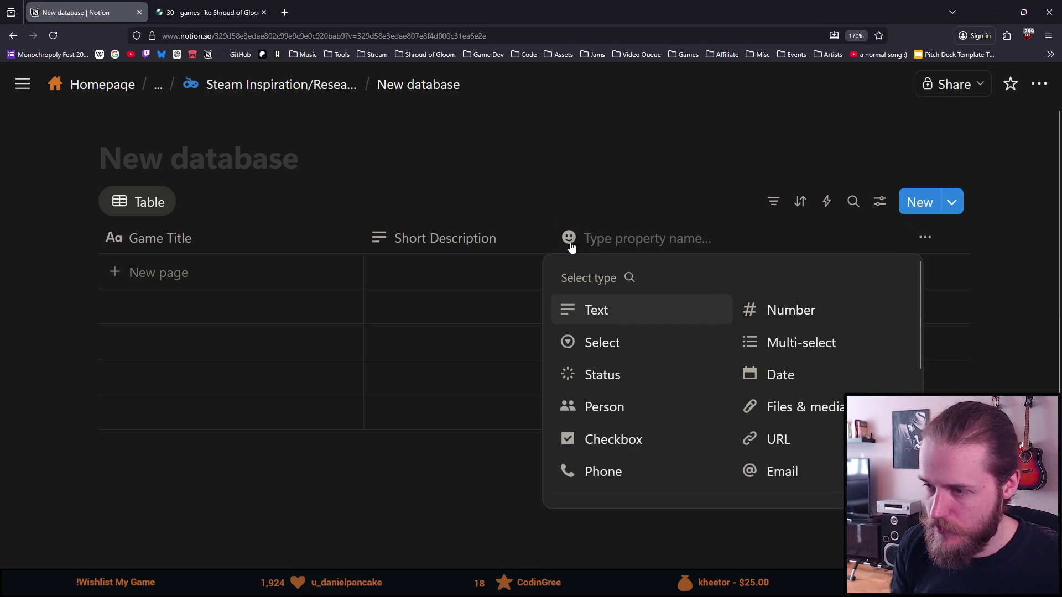
{"action": "type", "text": "Tags"}
{"action": "key", "text": "Return"}
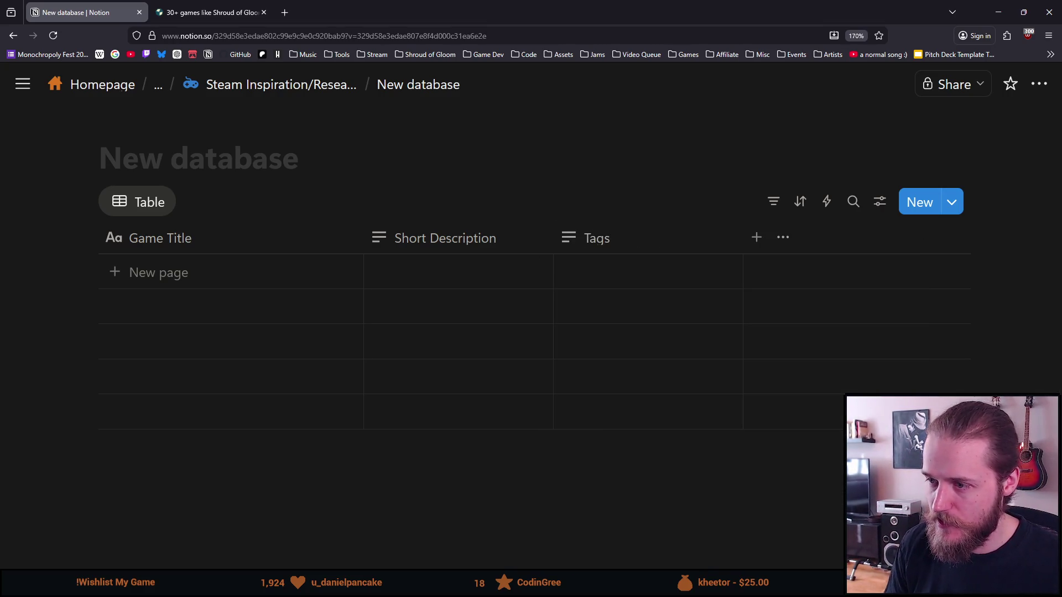
{"action": "left_click", "coordinate": [373, 239]}
{"action": "left_click", "coordinate": [387, 221]}
{"action": "left_click", "coordinate": [387, 222]}
{"action": "left_click", "coordinate": [432, 176]}
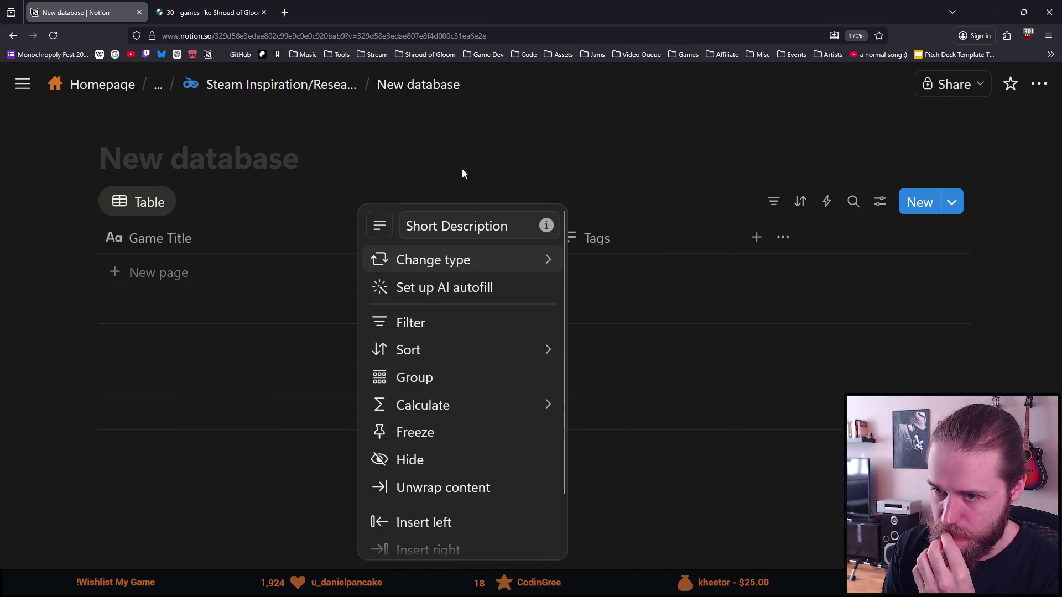
- Give the Tags column the # icon by searching 'hash' in the icon picker
{"action": "left_click", "coordinate": [443, 145]}
{"action": "left_click", "coordinate": [566, 240]}
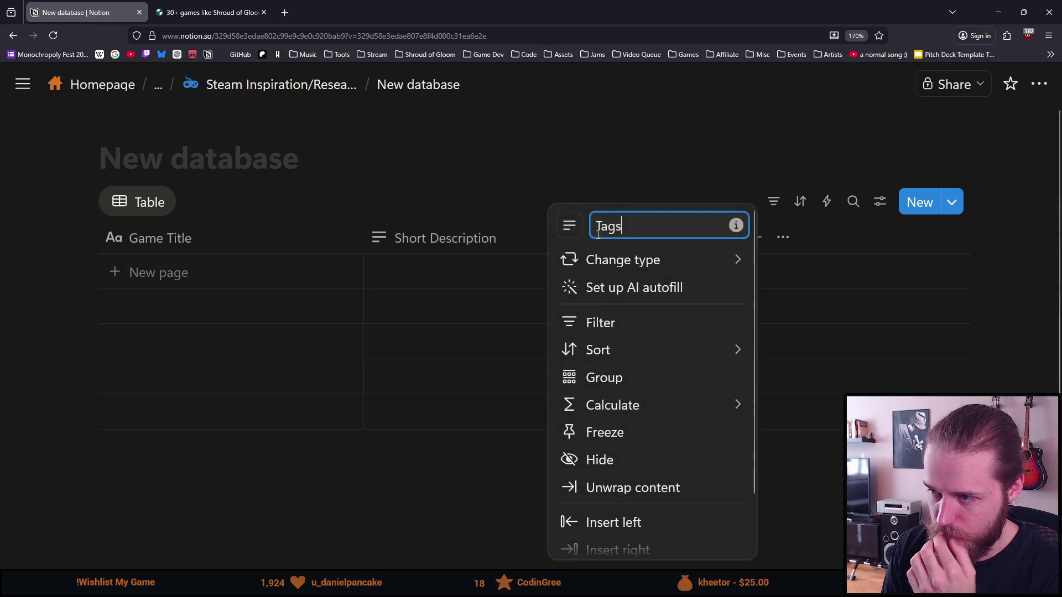
{"action": "left_click", "coordinate": [569, 226]}
{"action": "type", "text": "tag"}
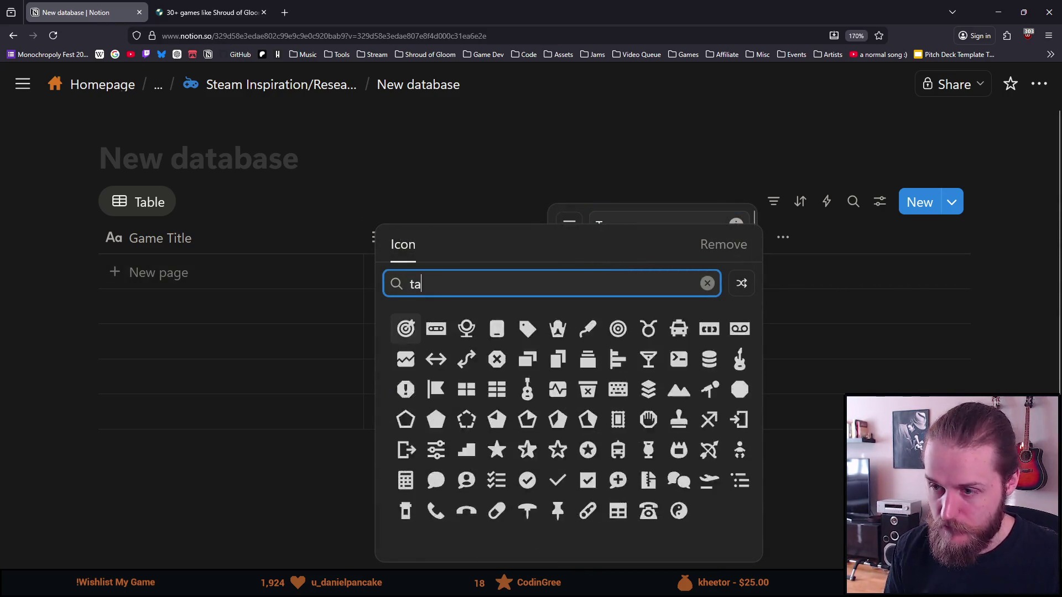
{"action": "key", "text": "BackSpace"}
{"action": "key", "text": "BackSpace"}
{"action": "key", "text": "BackSpace"}
{"action": "type", "text": "hash"}
{"action": "left_click", "coordinate": [405, 329]}
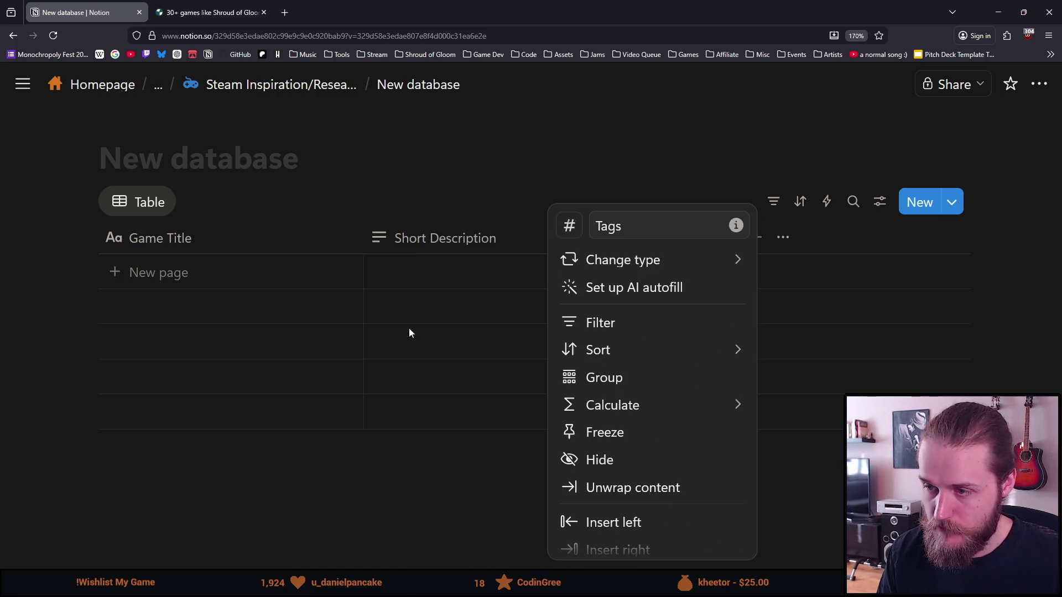
{"action": "left_click", "coordinate": [624, 146]}
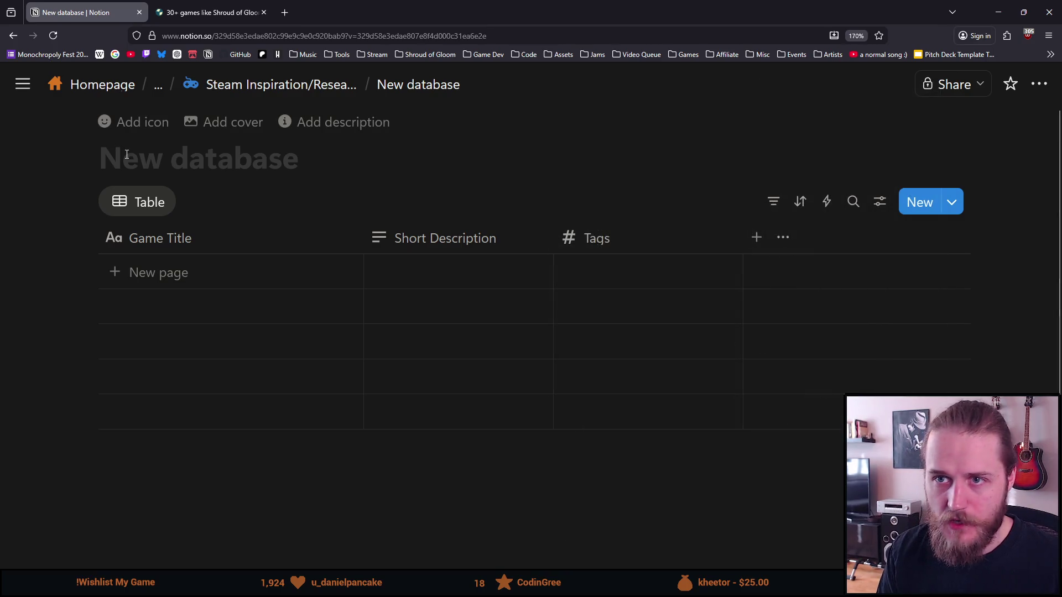
{"action": "scroll", "coordinate": [380, 442], "scroll_direction": "down", "scroll_amount": 2}
{"action": "scroll", "coordinate": [387, 437], "scroll_direction": "up", "scroll_amount": 2}
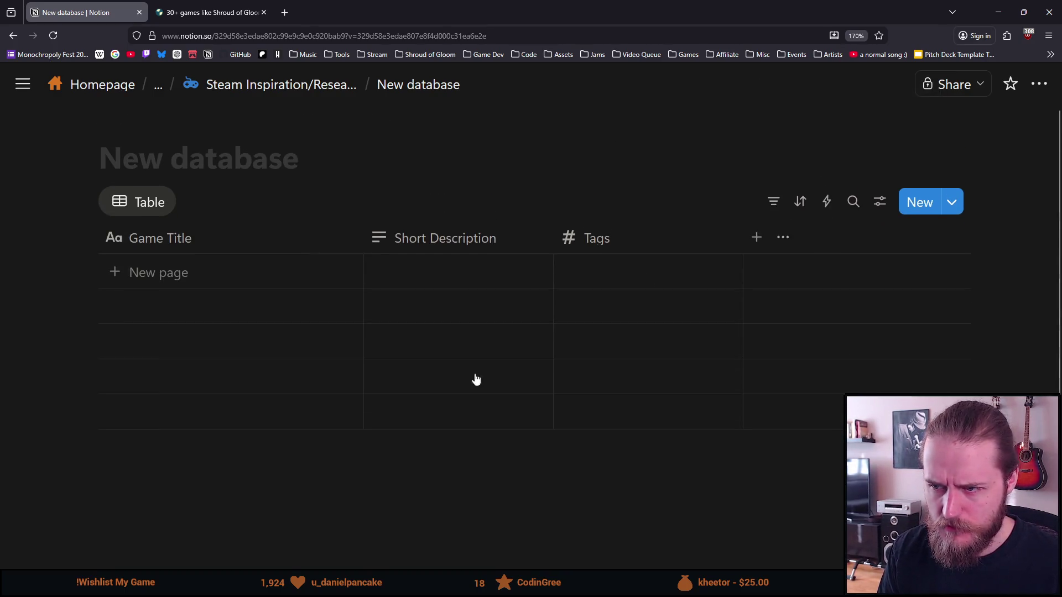
{"action": "left_click", "coordinate": [757, 238]}
- Create a 'URL' column and move it between Game Title and Short Description
{"action": "type", "text": "URL"}
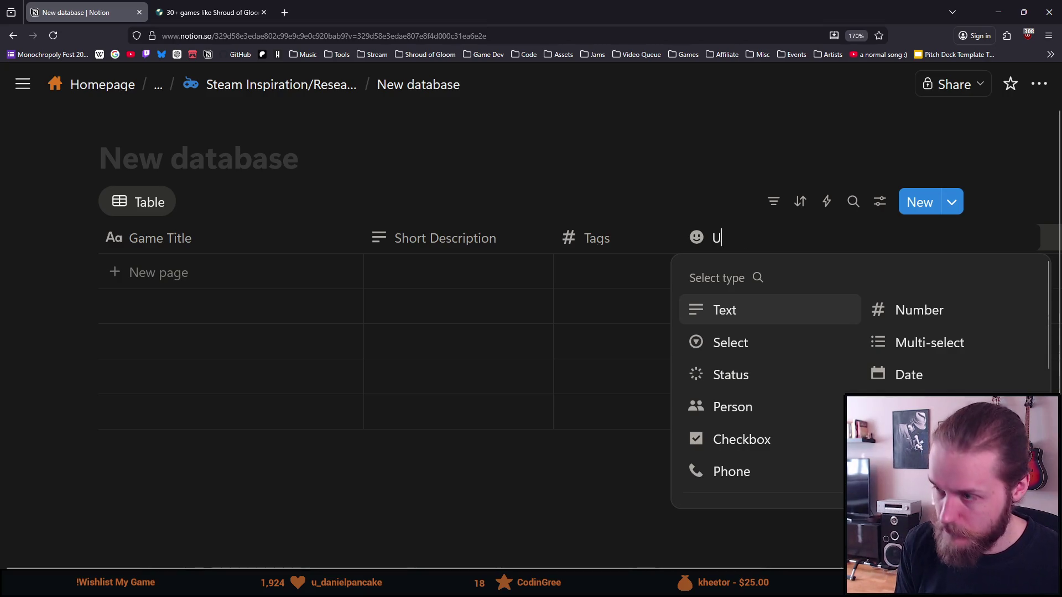
{"action": "key", "text": "Return"}
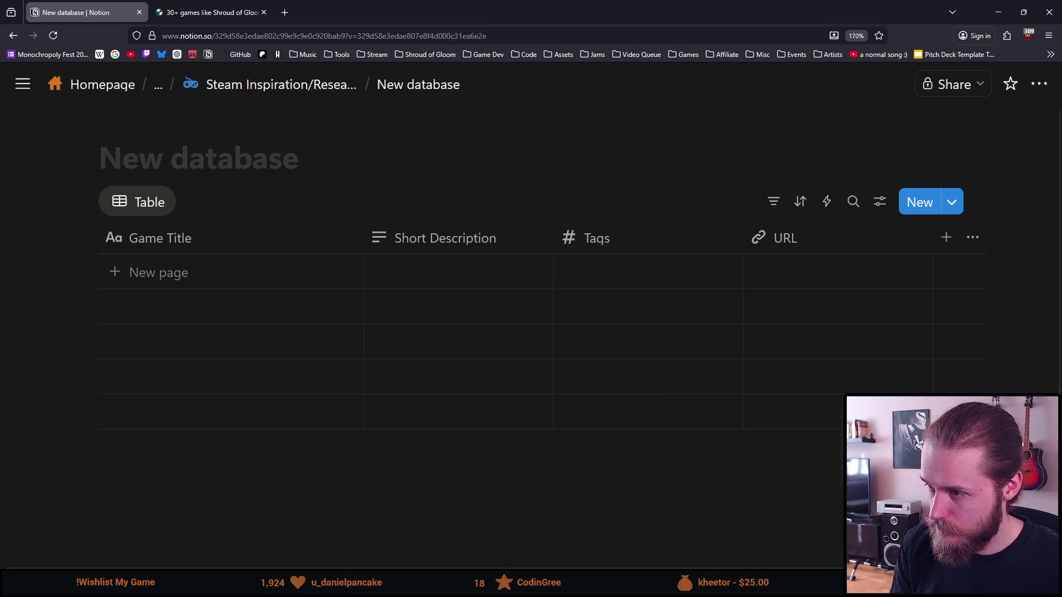
{"action": "mouse_move", "coordinate": [836, 245]}
{"action": "left_mouse_down"}
{"action": "mouse_move", "coordinate": [417, 273]}
{"action": "mouse_move", "coordinate": [384, 258]}
{"action": "mouse_move", "coordinate": [372, 235]}
{"action": "mouse_move", "coordinate": [240, 237]}
{"action": "mouse_move", "coordinate": [253, 239]}
{"action": "left_mouse_up"}
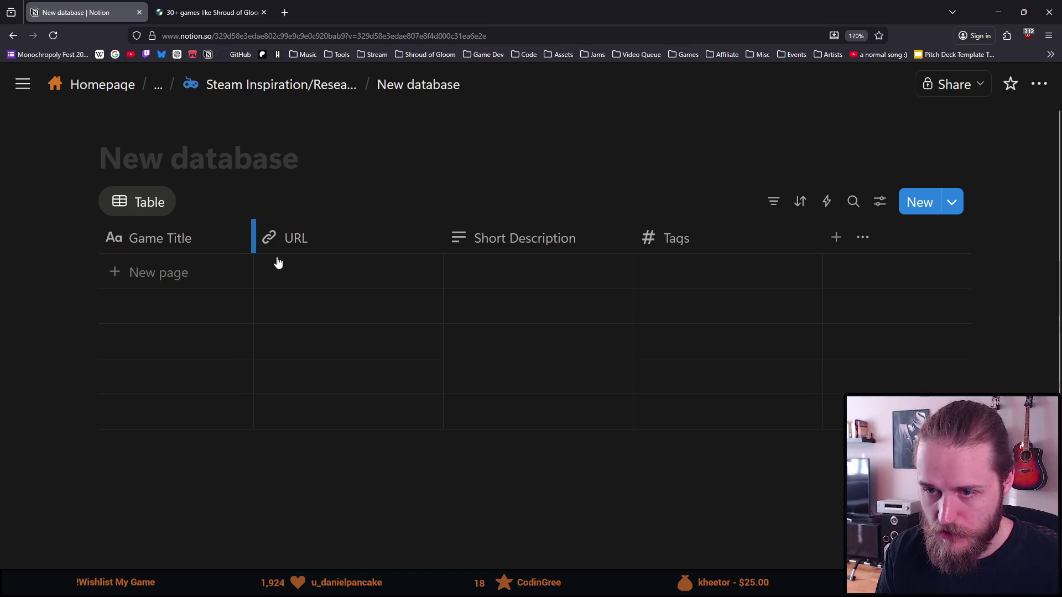
- Narrow the URL column and widen the Short Description and Tags columns
{"action": "left_click_drag", "start_coordinate": [422, 240], "coordinate": [349, 239]}
{"action": "right_click", "coordinate": [307, 278]}
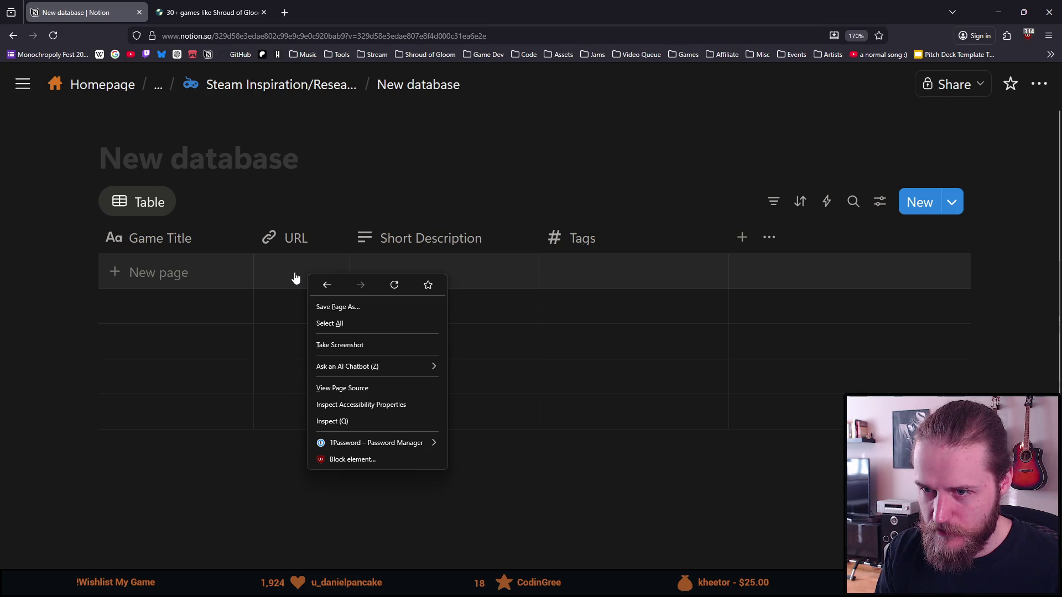
{"action": "left_click", "coordinate": [540, 237]}
{"action": "left_click_drag", "start_coordinate": [539, 238], "coordinate": [554, 239]}
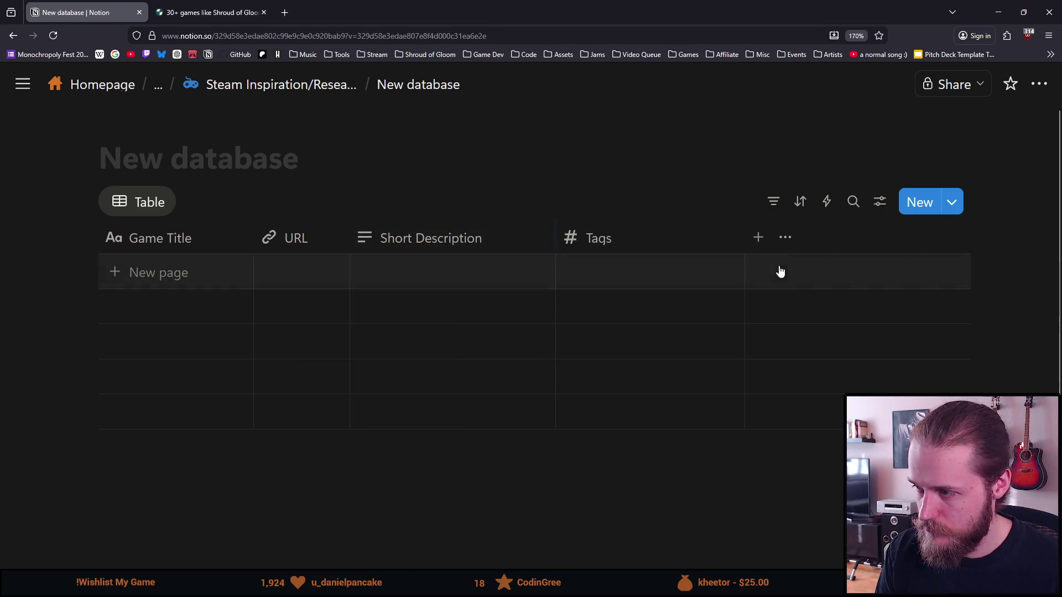
{"action": "left_click_drag", "start_coordinate": [744, 237], "coordinate": [759, 232]}
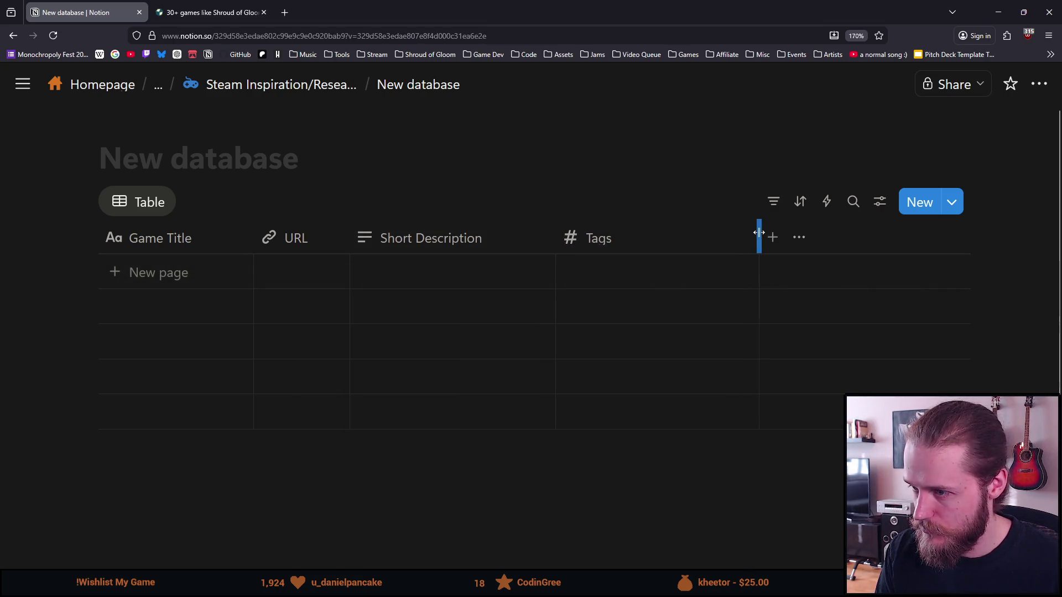
- Browse the Change type list of property types for the Tags column
{"action": "left_click", "coordinate": [617, 244]}
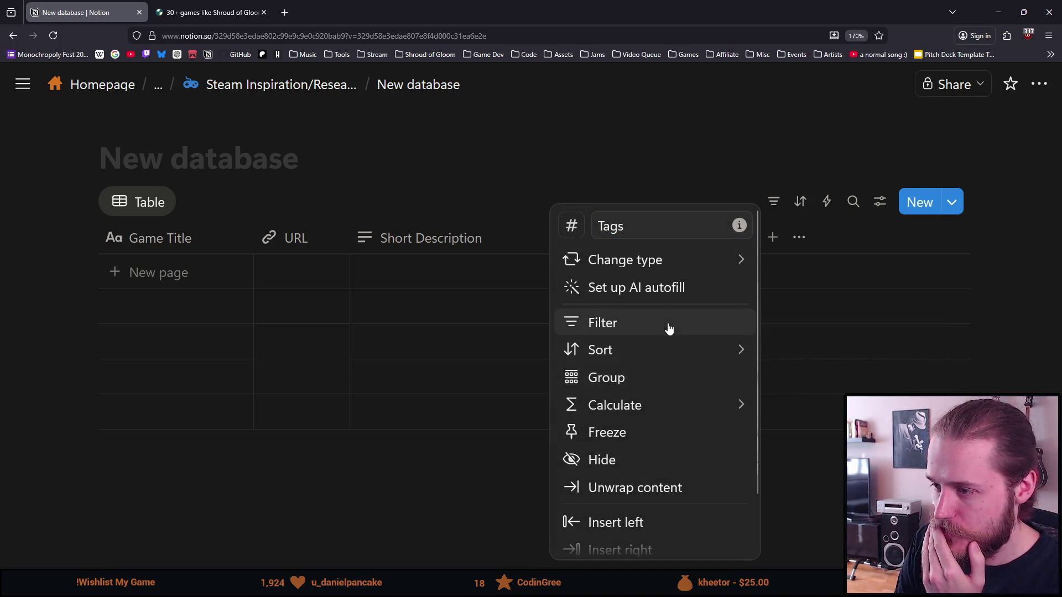
{"action": "mouse_move", "coordinate": [664, 264]}
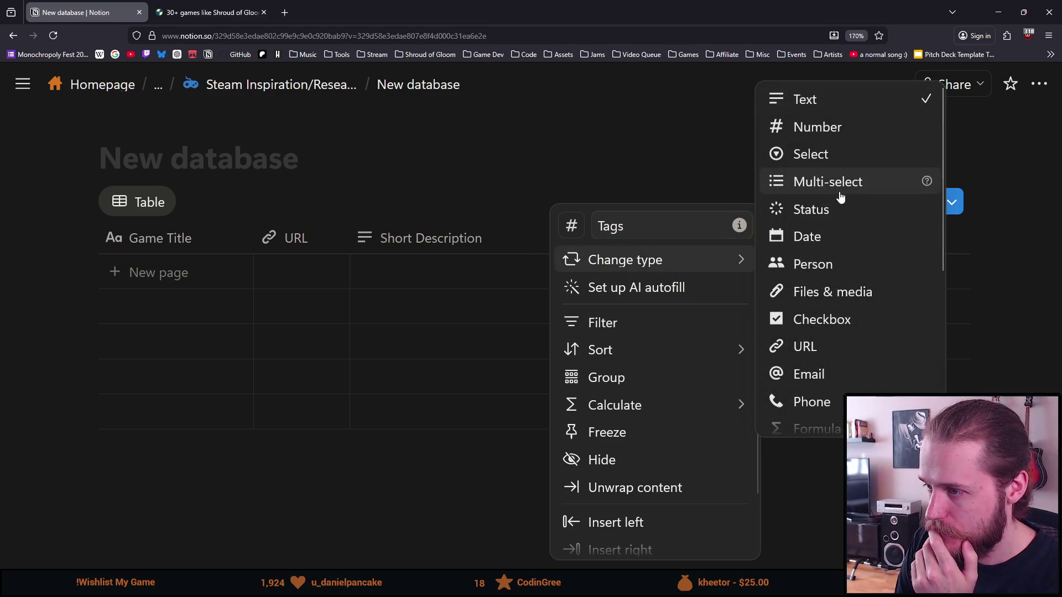
{"action": "scroll", "coordinate": [840, 197], "scroll_direction": "down", "scroll_amount": 3}
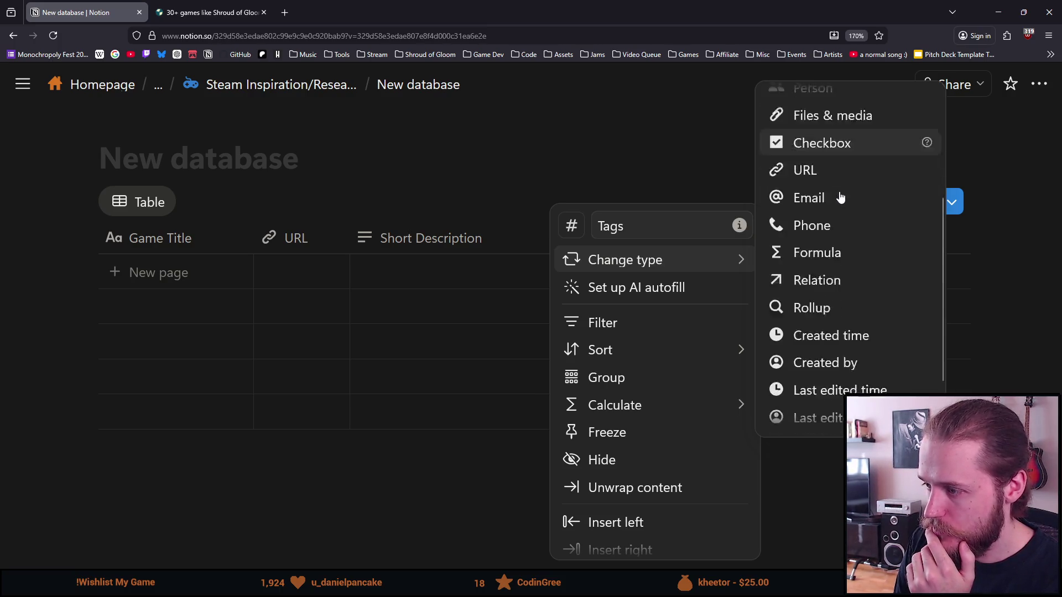
{"action": "scroll", "coordinate": [840, 197], "scroll_direction": "down", "scroll_amount": 2}
{"action": "scroll", "coordinate": [844, 277], "scroll_direction": "up", "scroll_amount": 5}
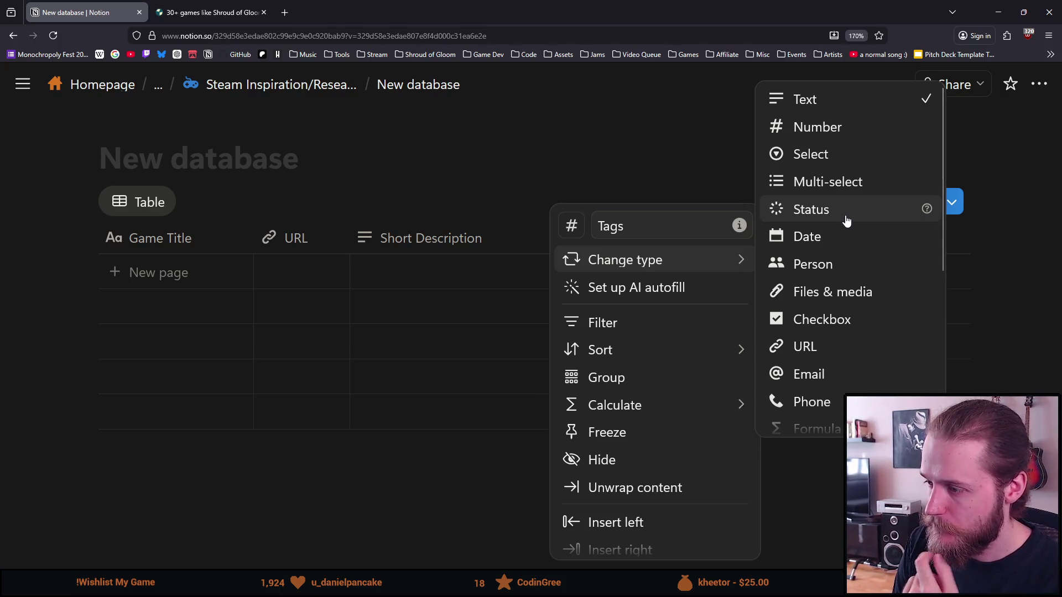
{"action": "scroll", "coordinate": [846, 222], "scroll_direction": "down", "scroll_amount": 2}
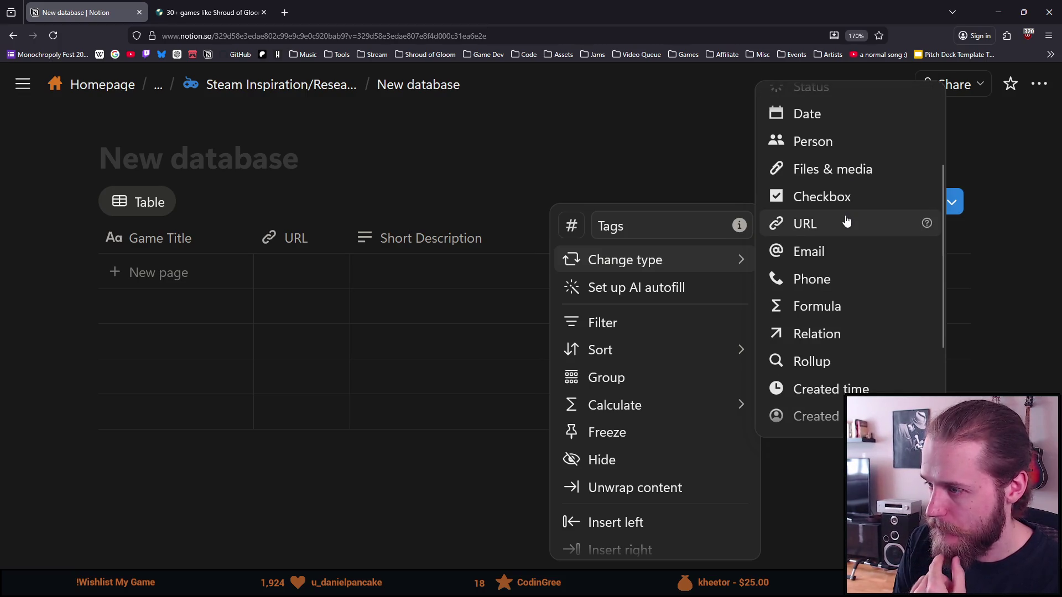
{"action": "scroll", "coordinate": [846, 221], "scroll_direction": "down", "scroll_amount": 2}
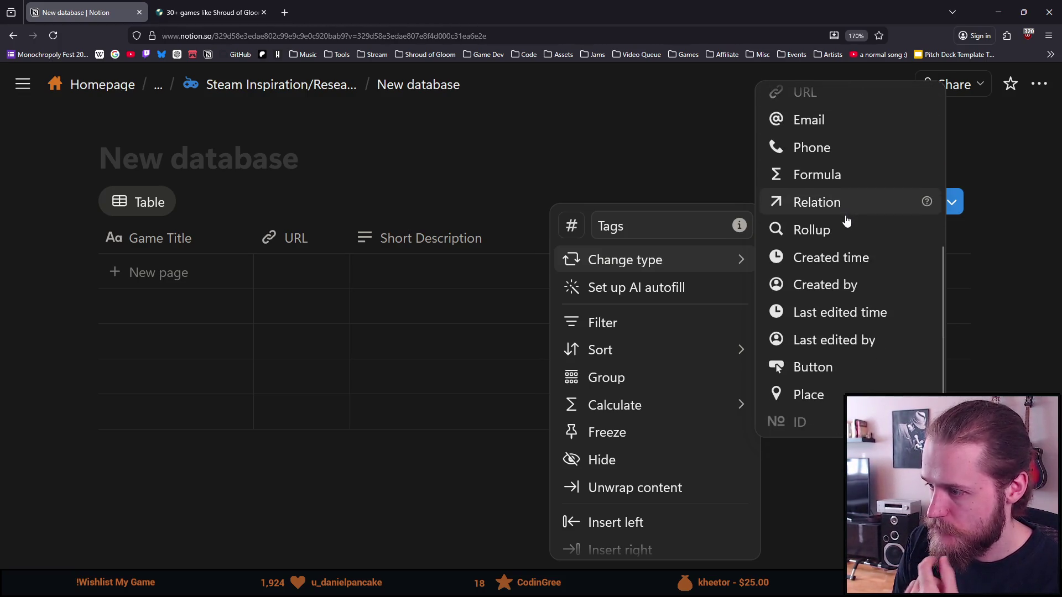
{"action": "scroll", "coordinate": [846, 221], "scroll_direction": "up", "scroll_amount": 4}
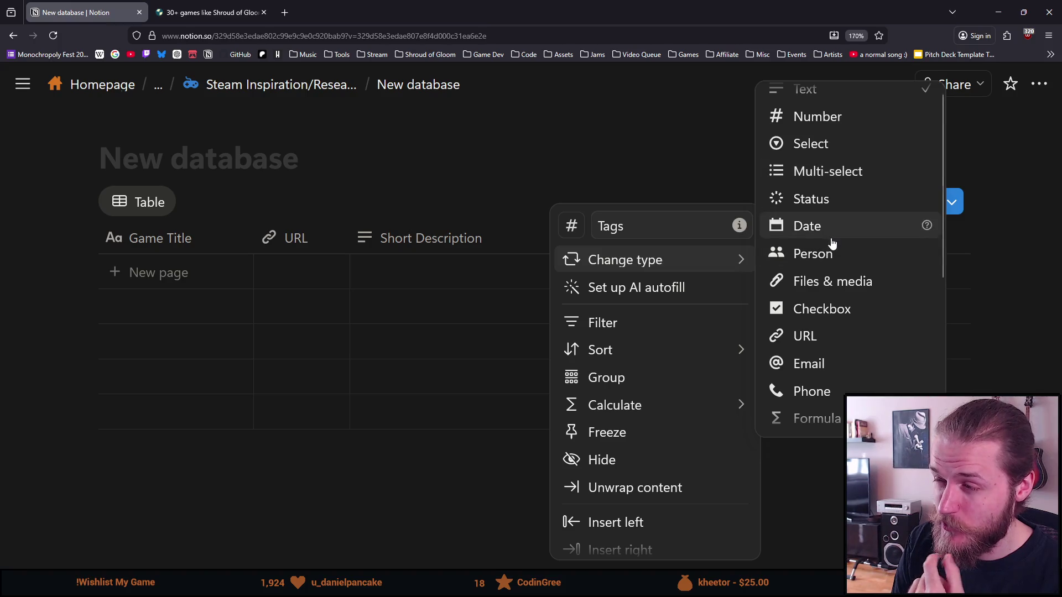
{"action": "scroll", "coordinate": [802, 239], "scroll_direction": "up", "scroll_amount": 1}
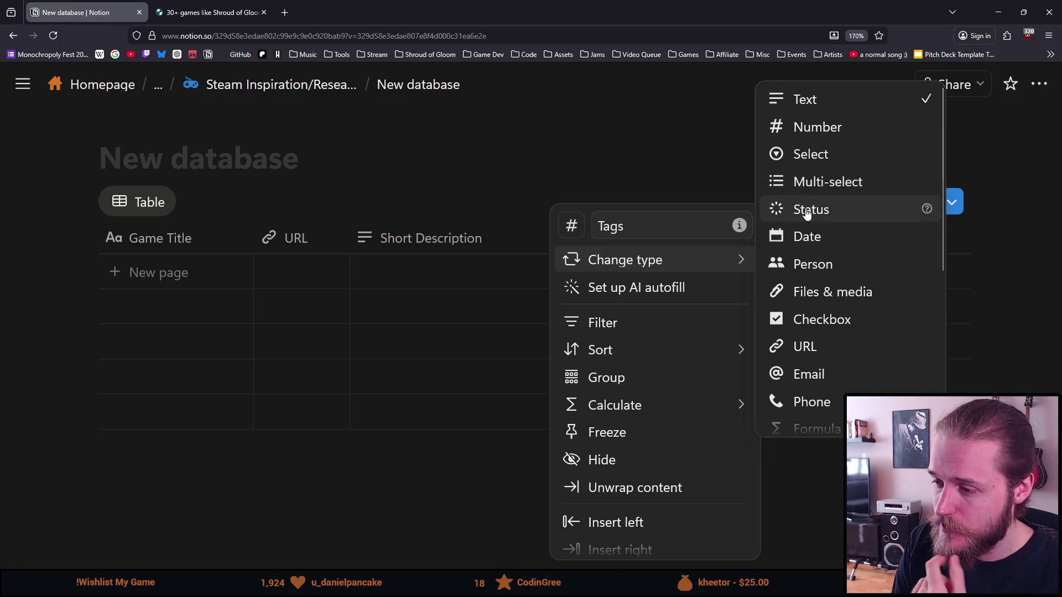